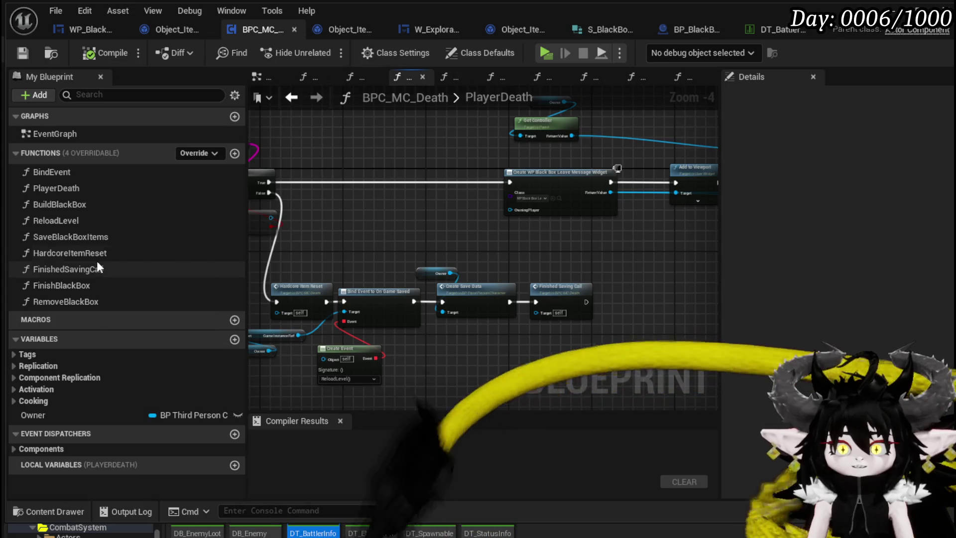
Step: Open SaveBlackBoxItems and search actions for 'make S_', 'S_Bla' and 'get S_', adding no node
double_click(94, 235)
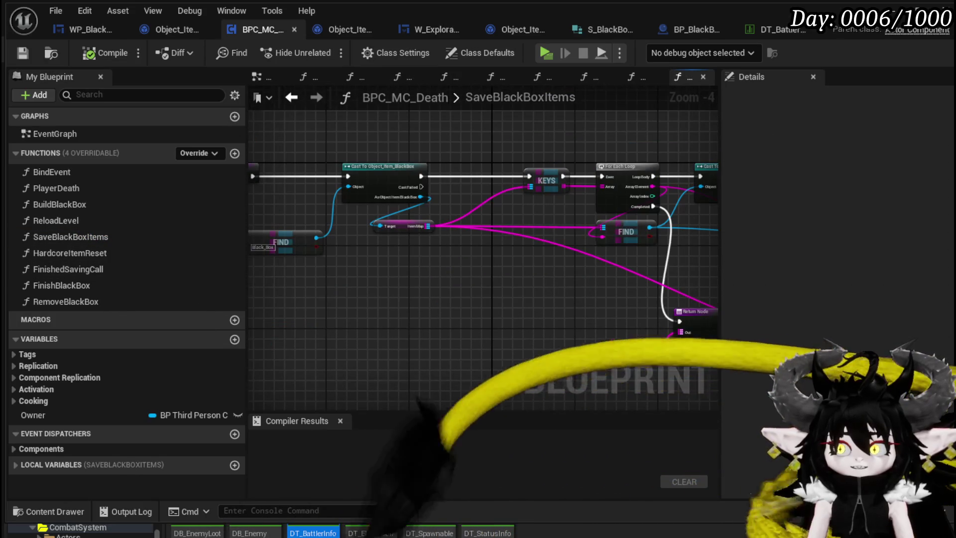
left_click_drag(573, 349, 485, 188)
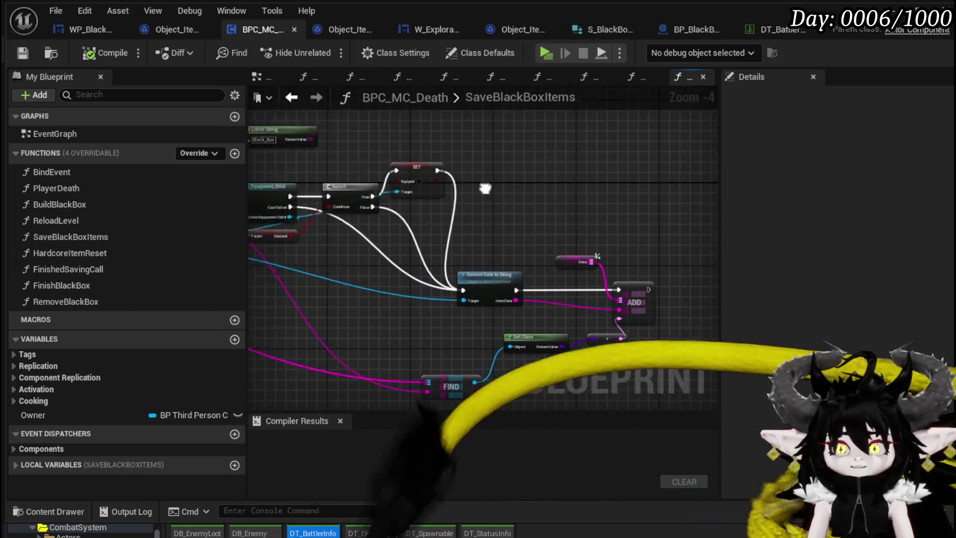
right_click(477, 145)
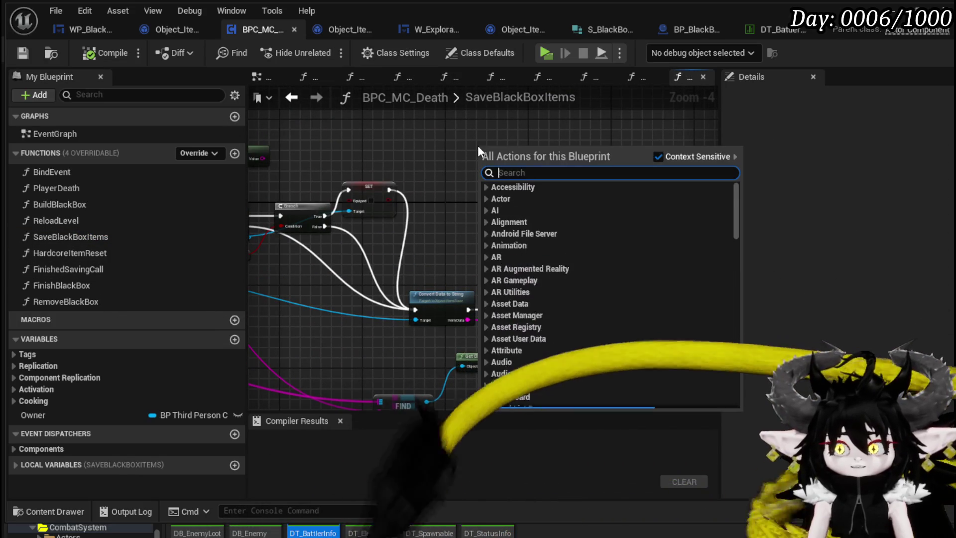
type("make ")
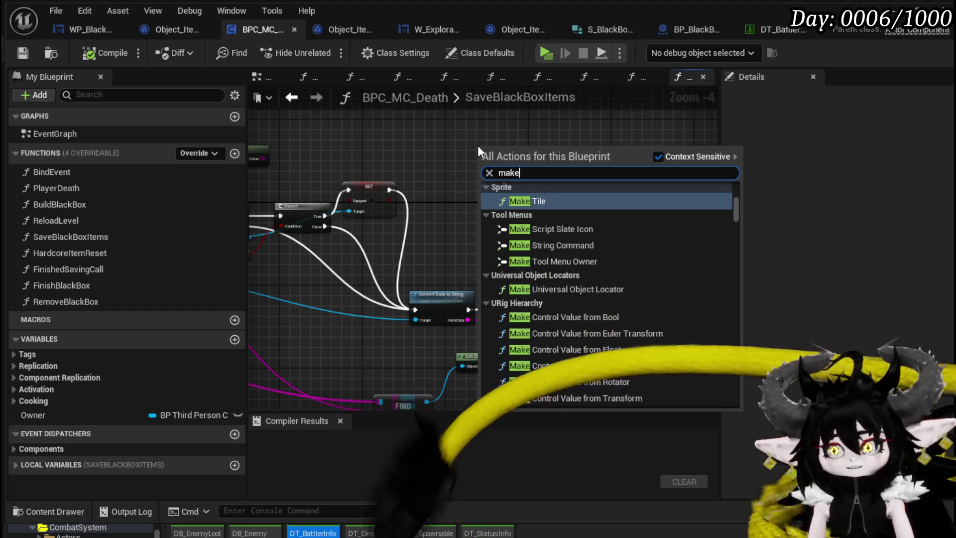
type("S")
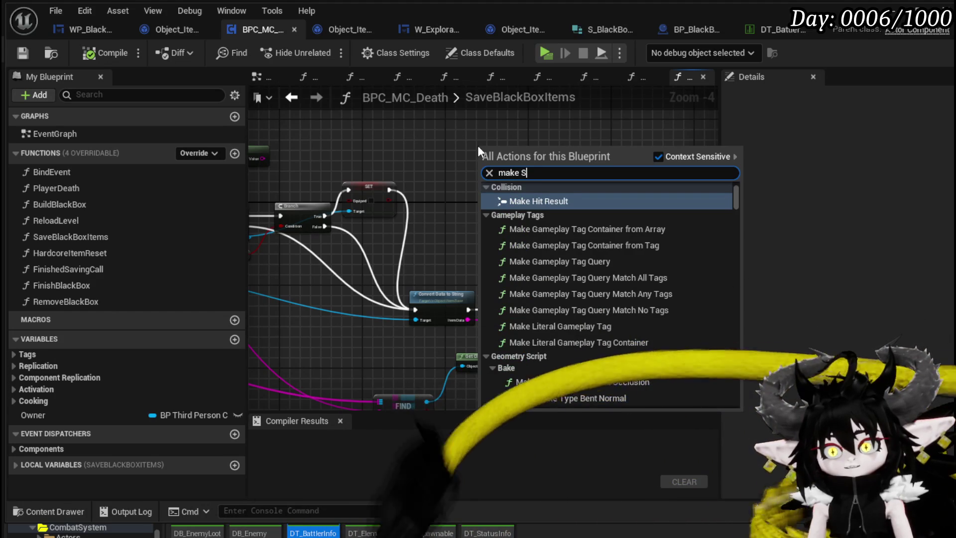
type("_")
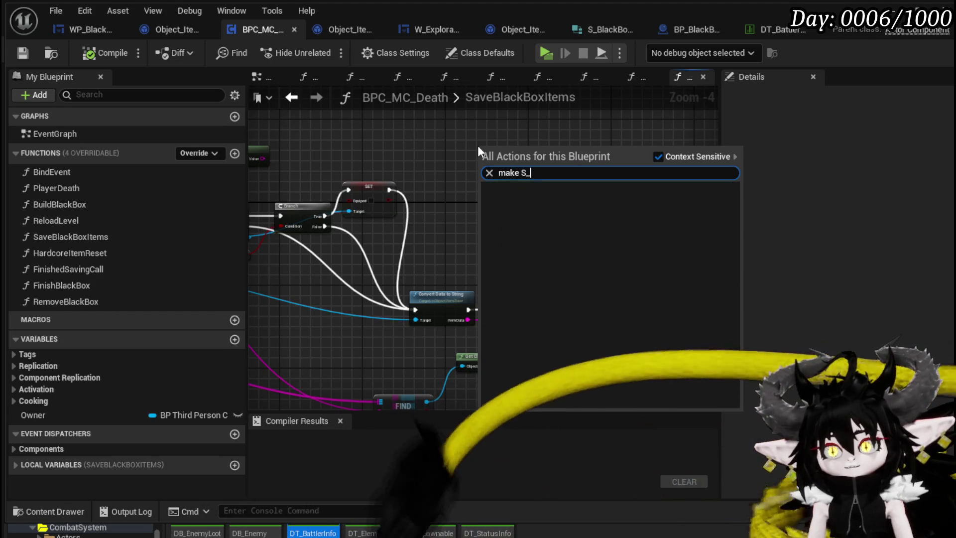
key("BackSpace")
key("BackSpace")
key("BackSpace")
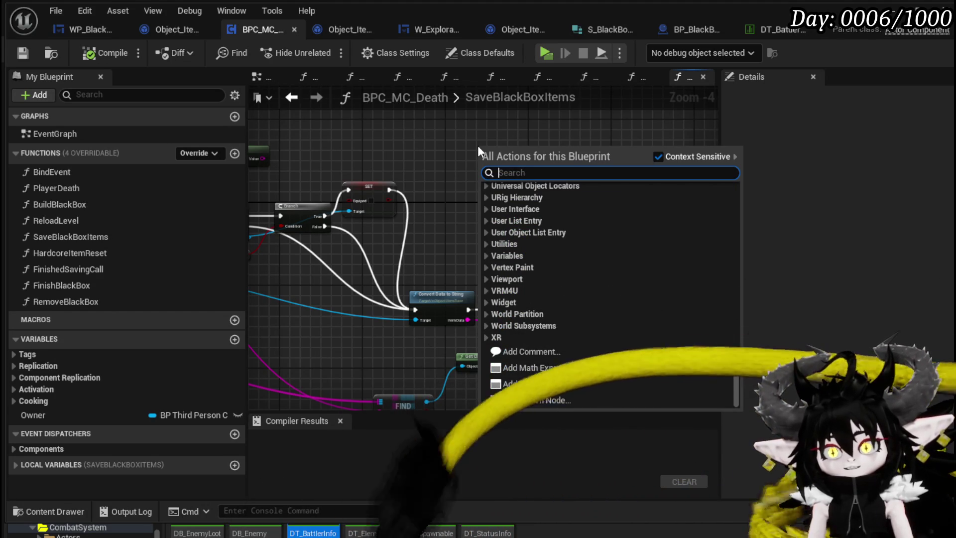
type("S_Bla")
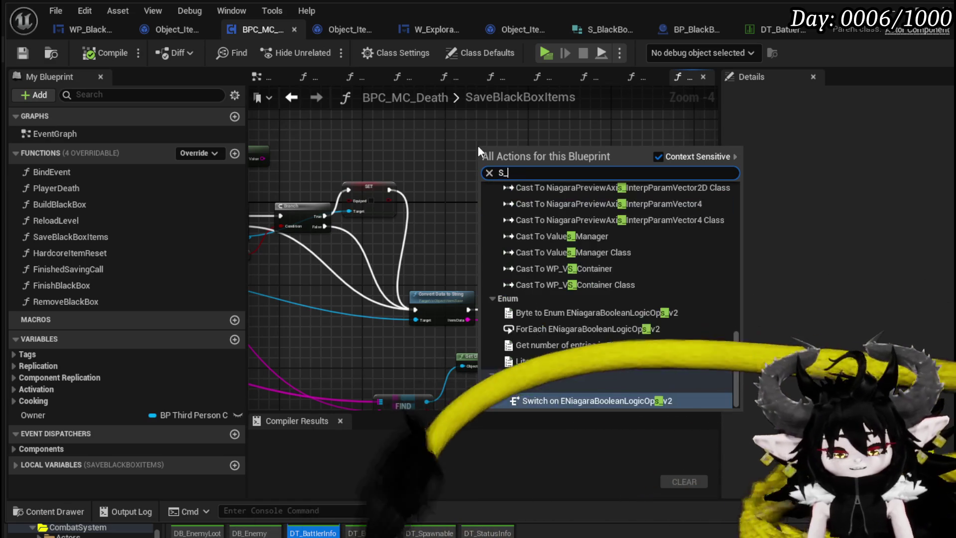
key("BackSpace")
key("BackSpace")
key("BackSpace")
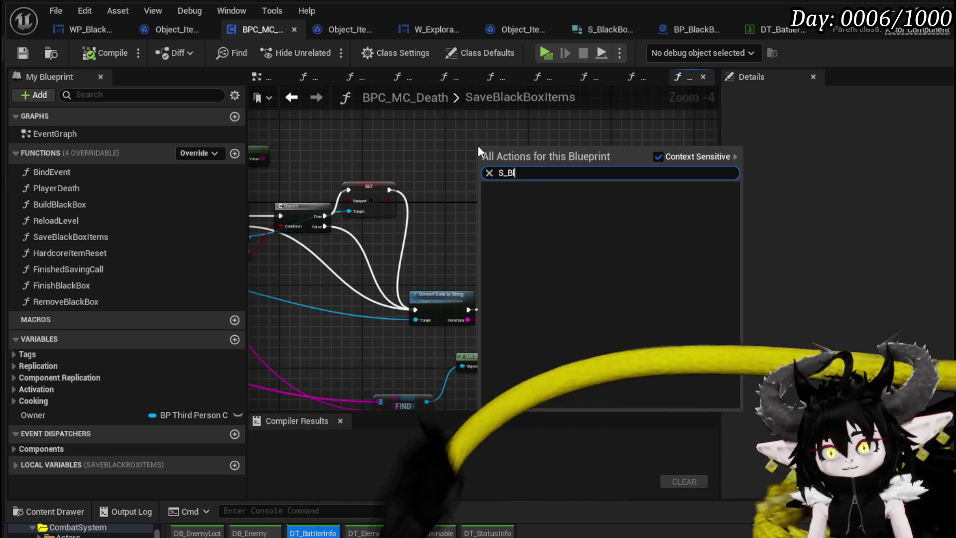
type("get S_")
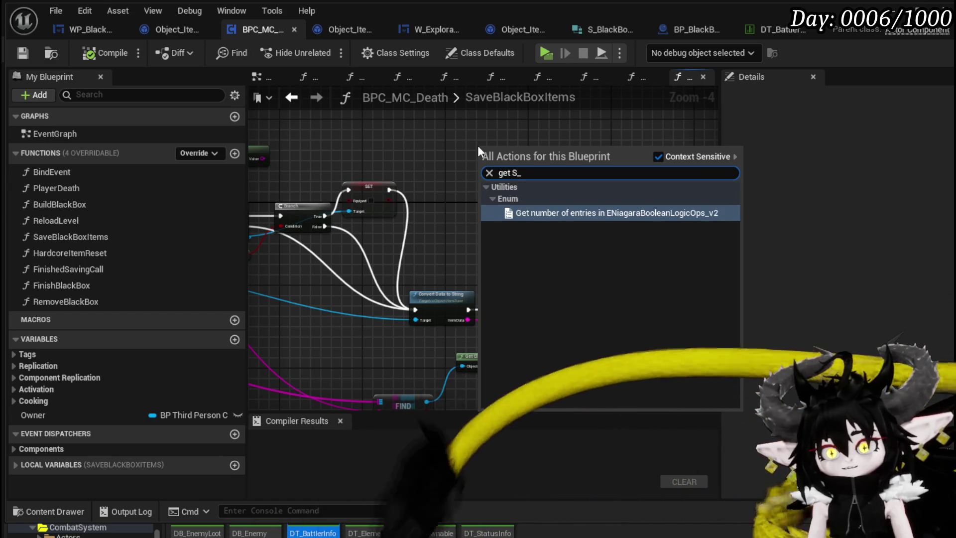
key("BackSpace")
key("BackSpace")
key("BackSpace")
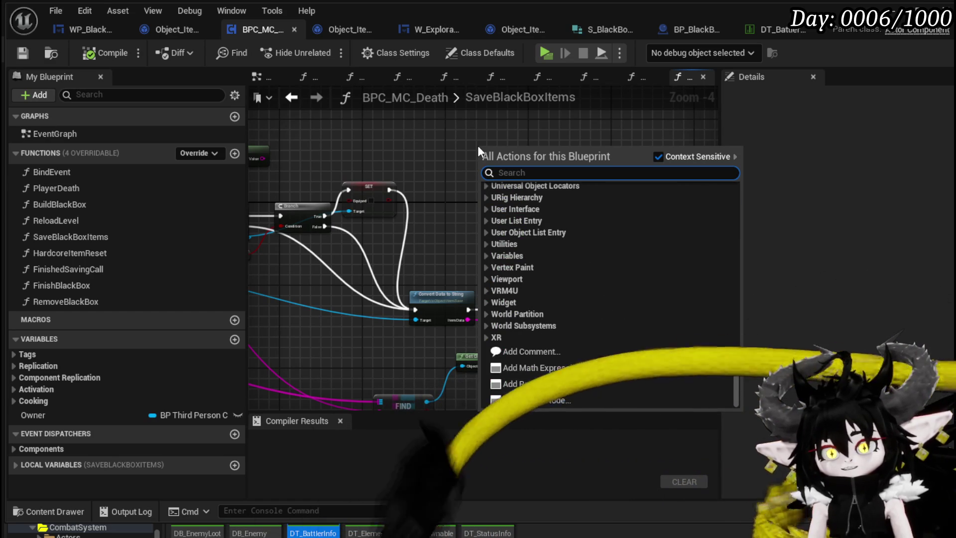
key("Escape")
mouse_move(518, 207)
left_mouse_down()
mouse_move(571, 161)
mouse_move(589, 199)
left_mouse_up()
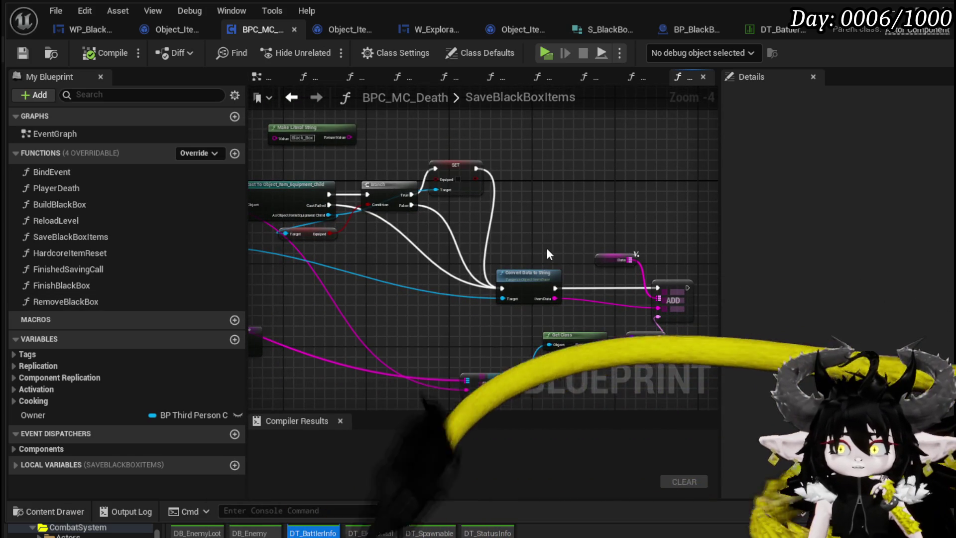
mouse_move(547, 254)
left_mouse_down()
mouse_move(572, 224)
mouse_move(509, 269)
mouse_move(303, 259)
left_mouse_up()
scroll(576, 298, "up", 1)
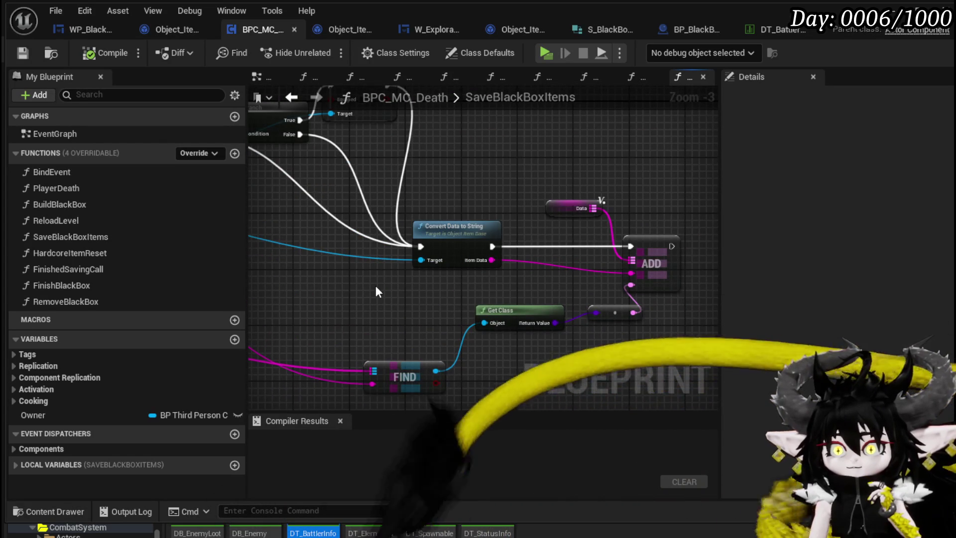
scroll(375, 293, "down", 3)
scroll(536, 292, "up", 3)
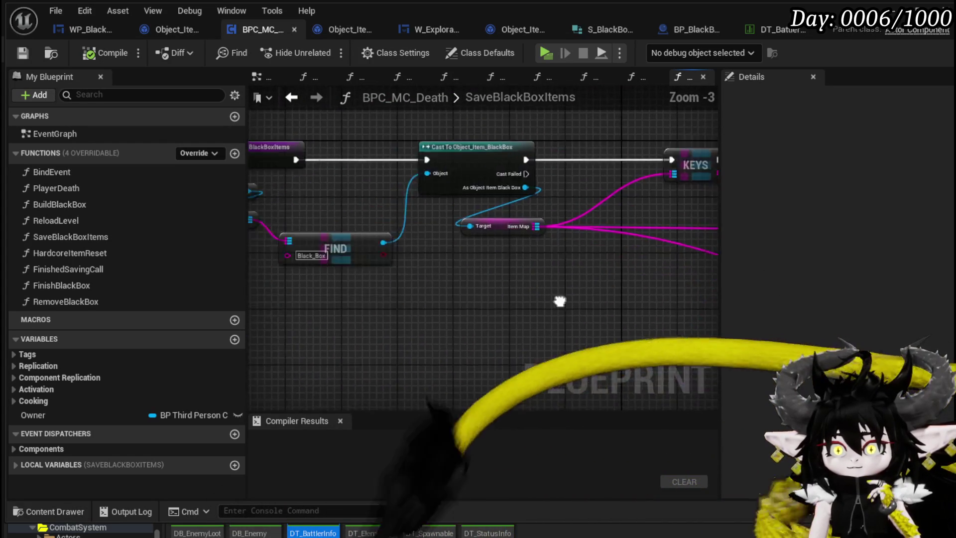
left_click_drag(669, 305, 301, 292)
scroll(301, 291, "down", 2)
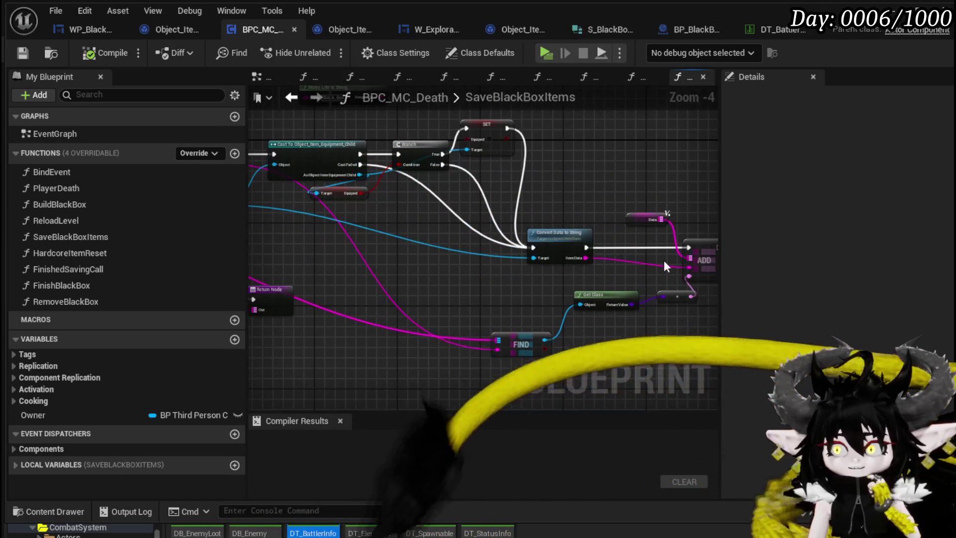
scroll(408, 234, "up", 1)
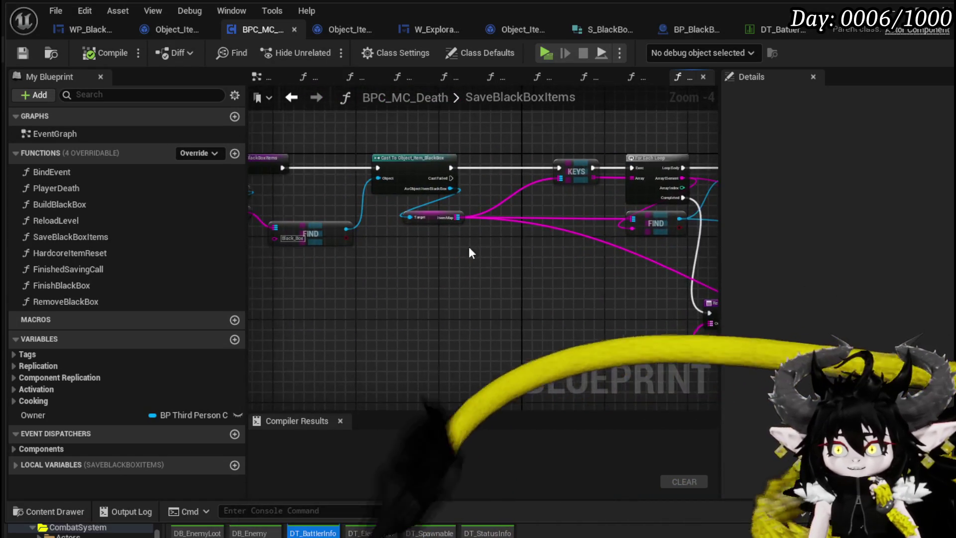
mouse_move(468, 247)
left_mouse_down()
mouse_move(512, 256)
mouse_move(544, 202)
left_mouse_up()
mouse_move(432, 242)
left_mouse_down()
mouse_move(427, 256)
mouse_move(453, 294)
mouse_move(470, 249)
left_mouse_up()
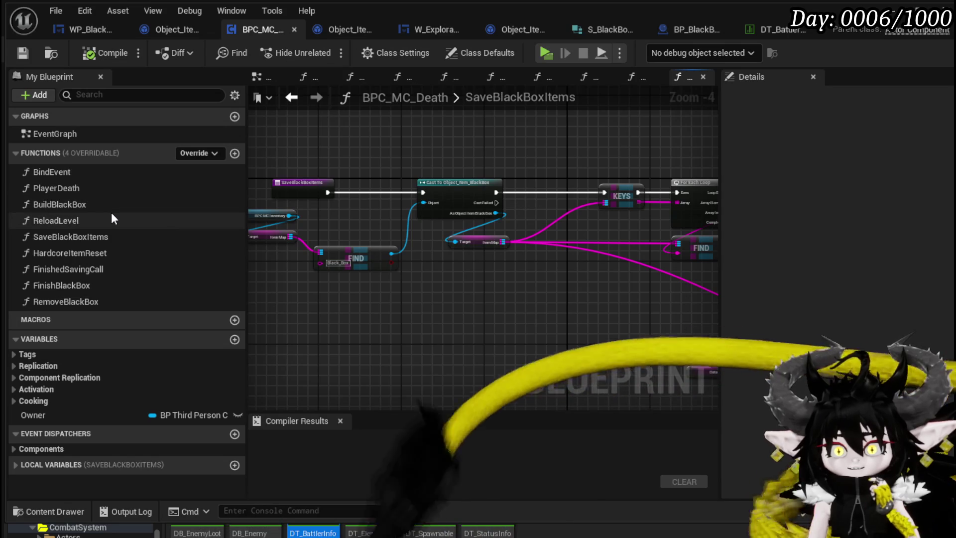
Step: Open BuildBlackBox, move Save Black Box Items right and the Save Game Ref and Game Instance Ref getters left
double_click(109, 204)
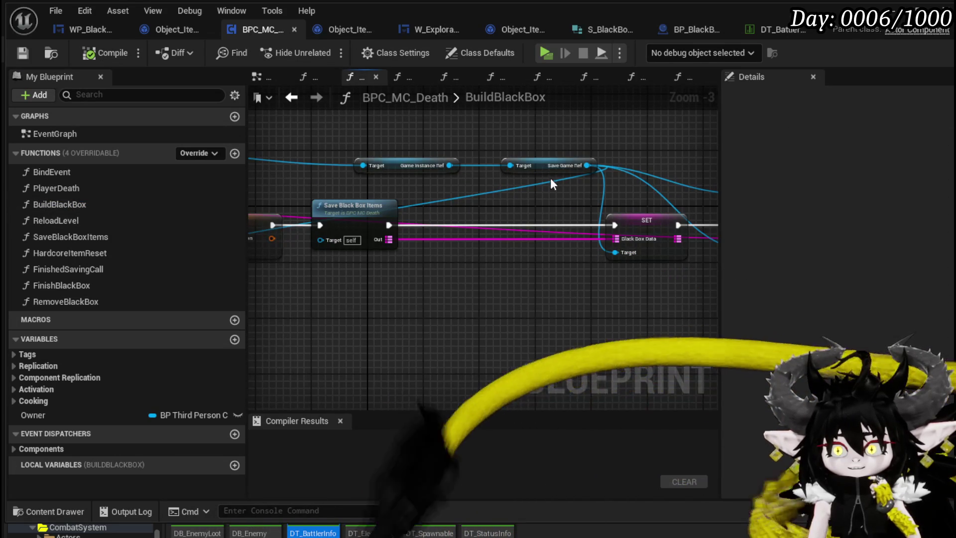
left_click_drag(361, 205, 455, 201)
mouse_move(441, 161)
left_mouse_down()
mouse_move(344, 242)
mouse_move(329, 241)
mouse_move(492, 218)
mouse_move(415, 113)
left_mouse_up()
left_click(492, 218)
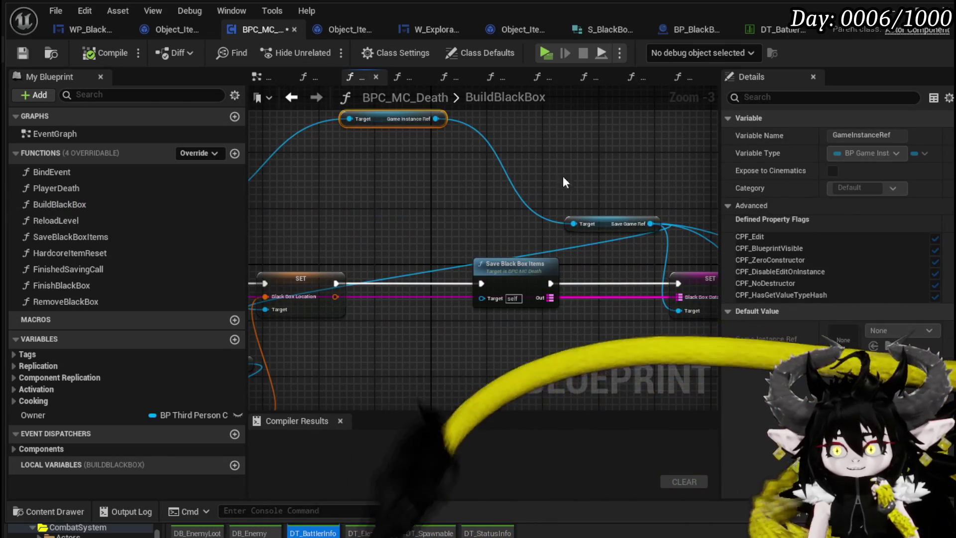
mouse_move(603, 213)
left_mouse_down()
mouse_move(416, 198)
mouse_move(318, 204)
left_mouse_up()
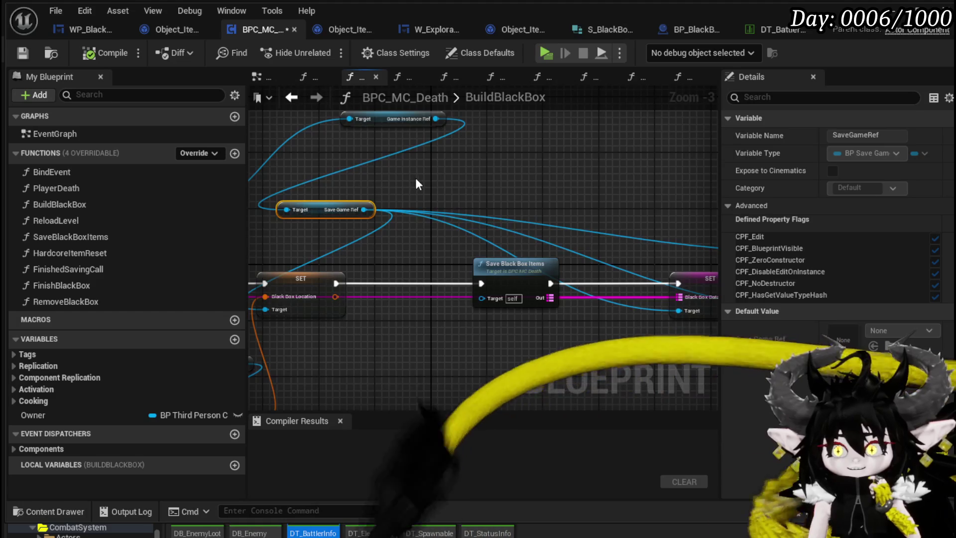
left_click_drag(417, 184, 514, 241)
left_click_drag(571, 145, 510, 188)
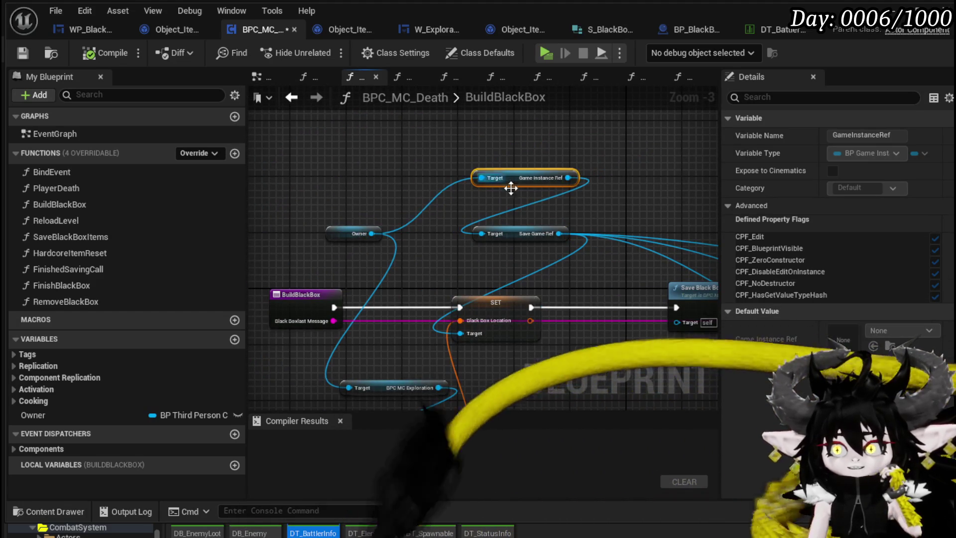
Step: Move the Owner getter to the top of the graph and inspect the entry node's inputs
mouse_move(516, 233)
left_mouse_down()
mouse_move(604, 209)
mouse_move(555, 194)
left_mouse_up()
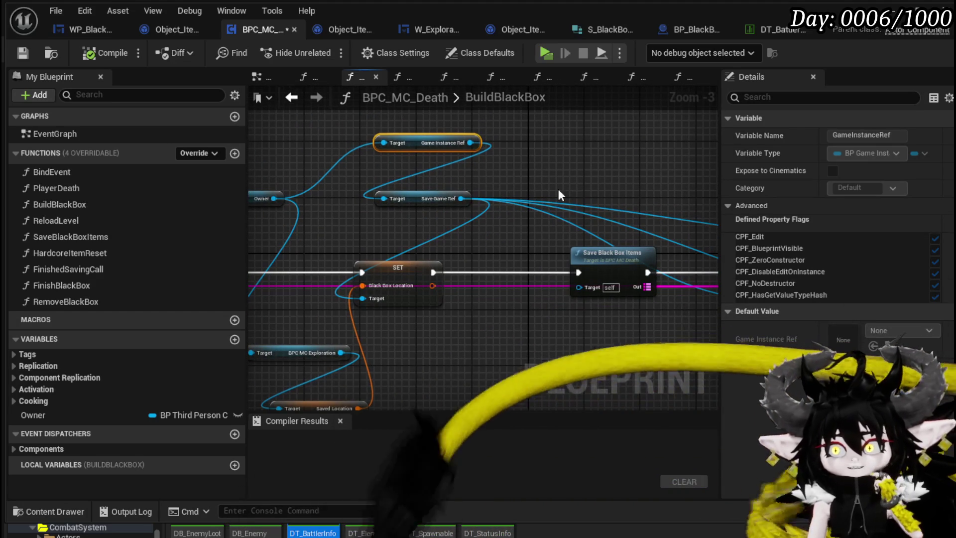
mouse_move(645, 172)
left_mouse_down()
mouse_move(417, 162)
mouse_move(576, 149)
left_mouse_up()
scroll(416, 156, "down", 1)
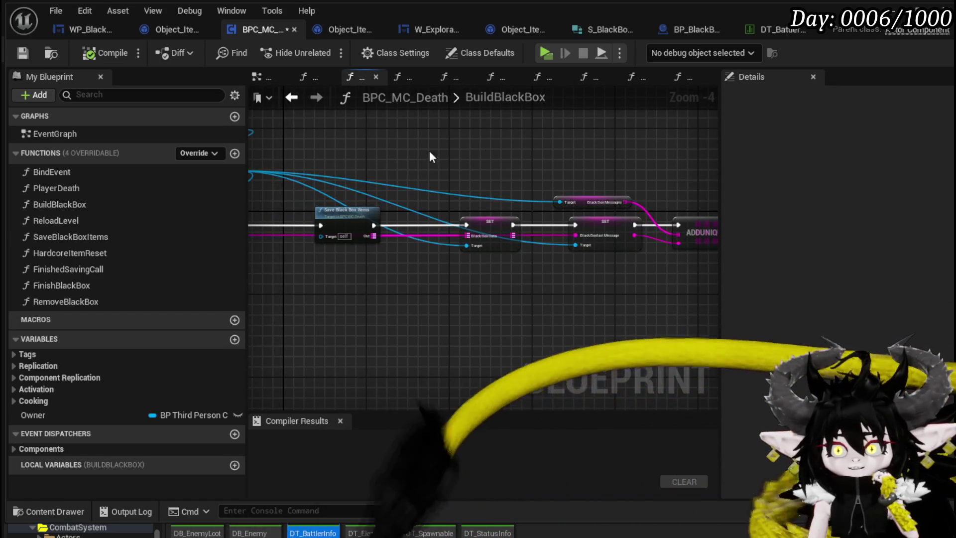
left_click_drag(431, 156, 689, 150)
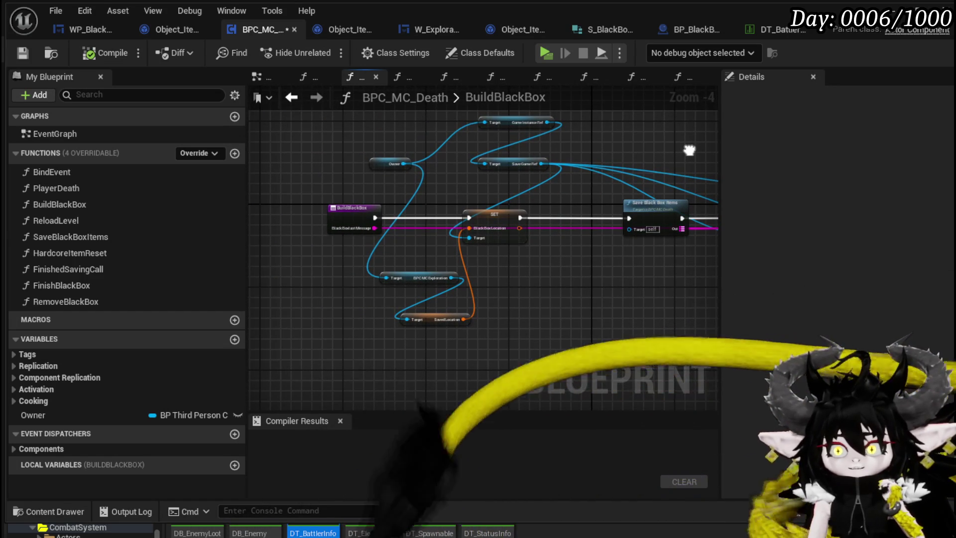
left_click_drag(370, 163, 318, 118)
left_click(349, 219)
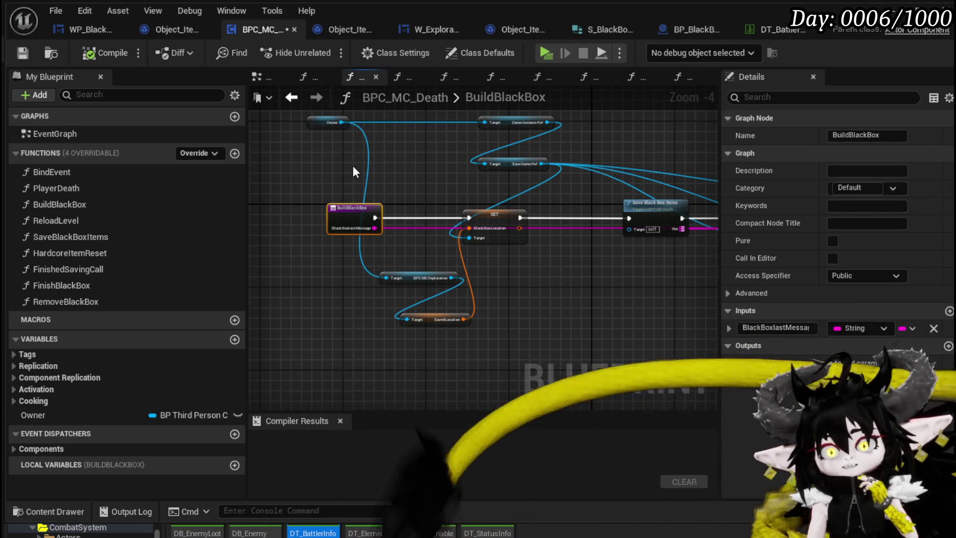
left_click(353, 170)
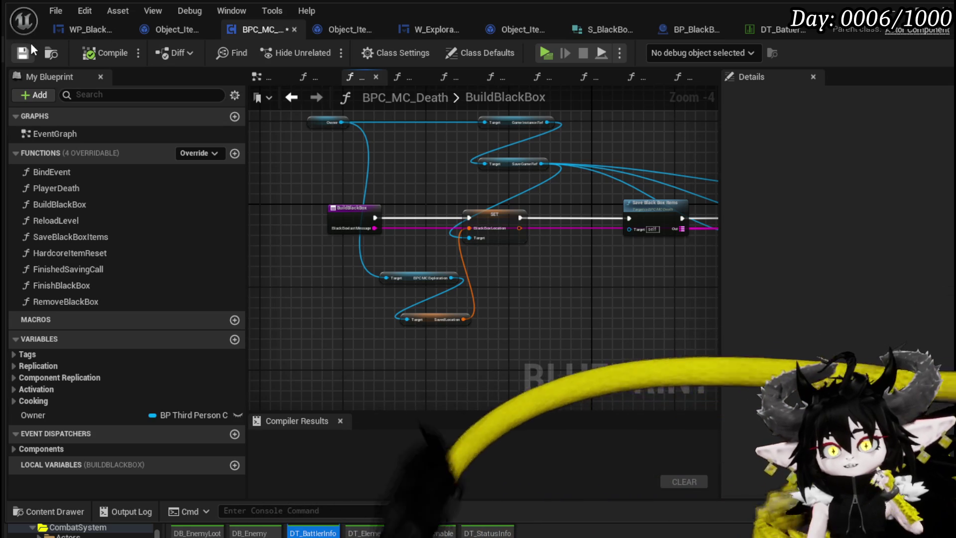
Step: Back in the level editor, browse the Content Browser past the DeathSystem folders and open BP_SaveGame
key("alt+Tab")
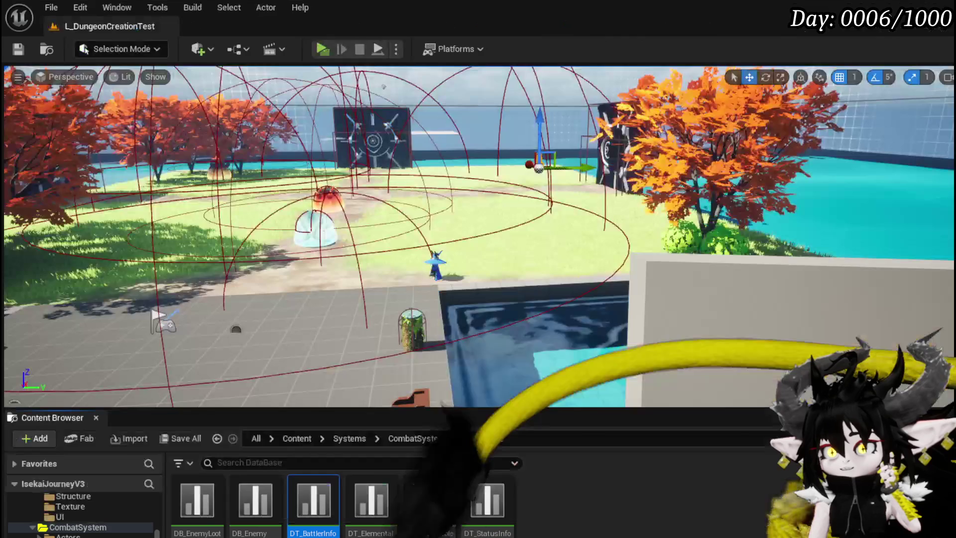
scroll(82, 513, "up", 3)
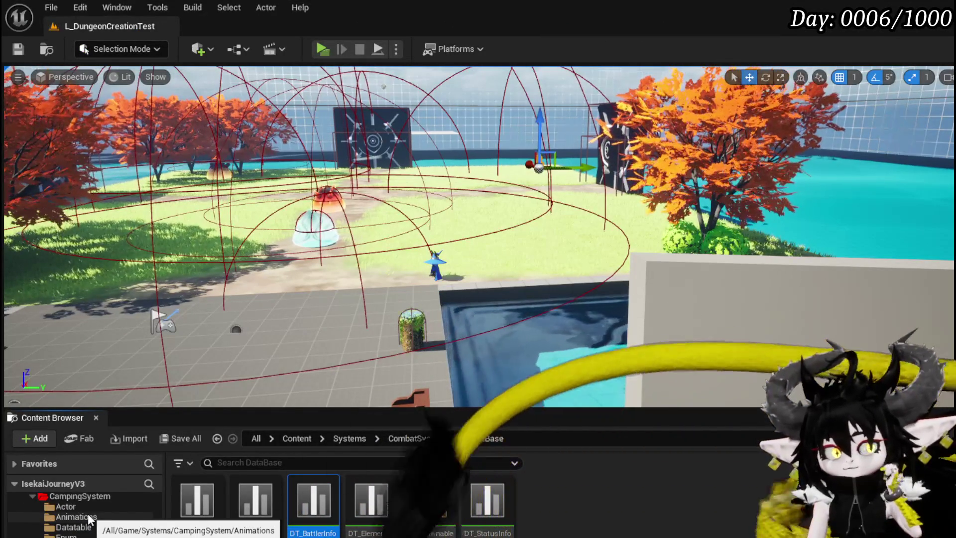
scroll(90, 521, "up", 2)
scroll(95, 518, "down", 5)
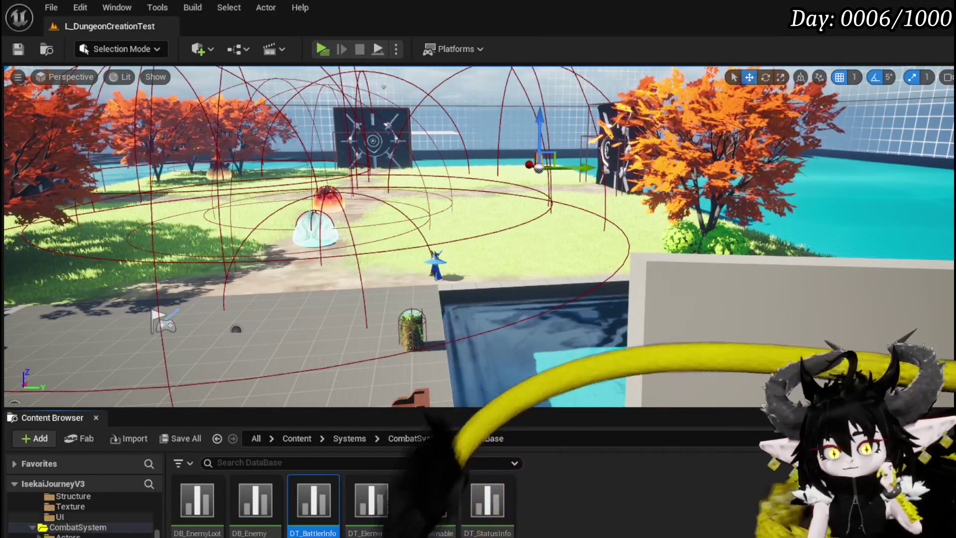
scroll(84, 512, "down", 2)
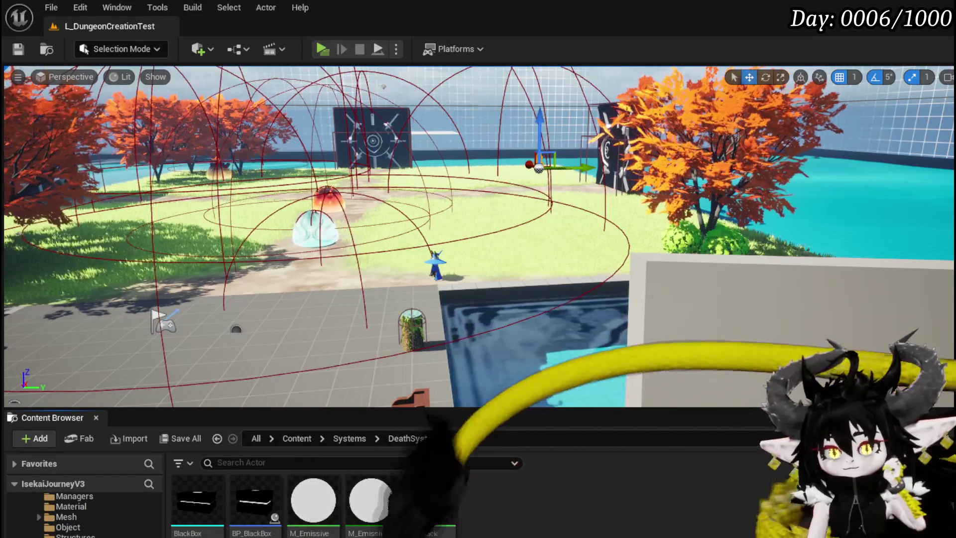
key("Down")
key("Up")
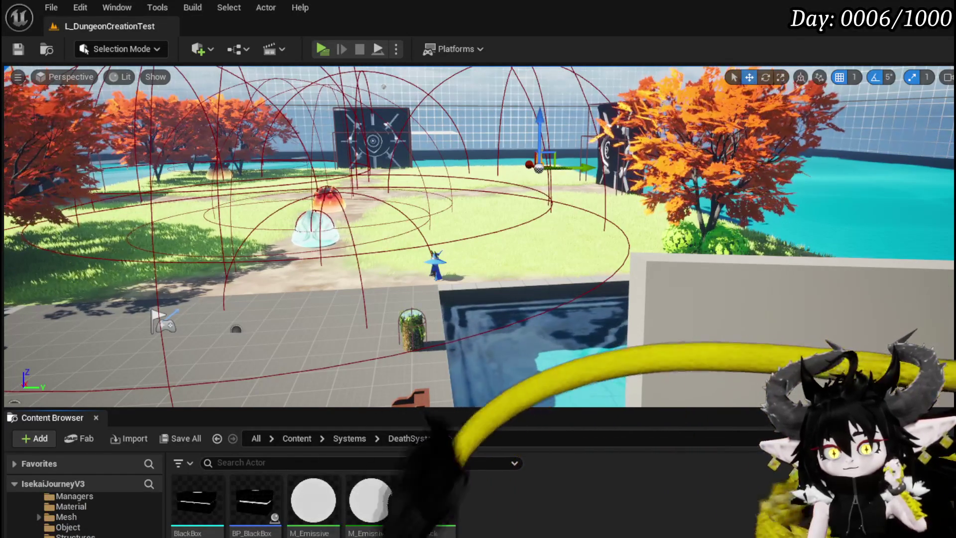
scroll(79, 513, "down", 3)
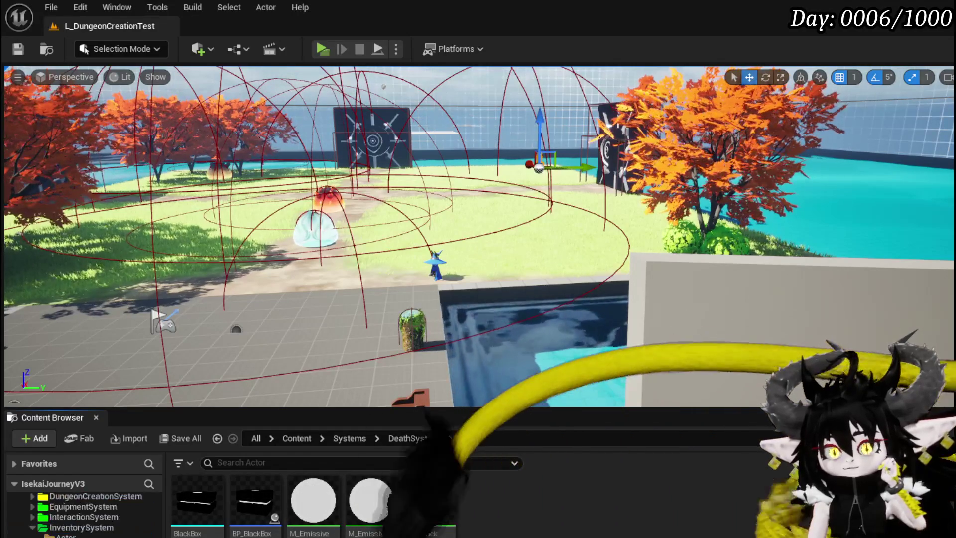
scroll(80, 513, "up", 2)
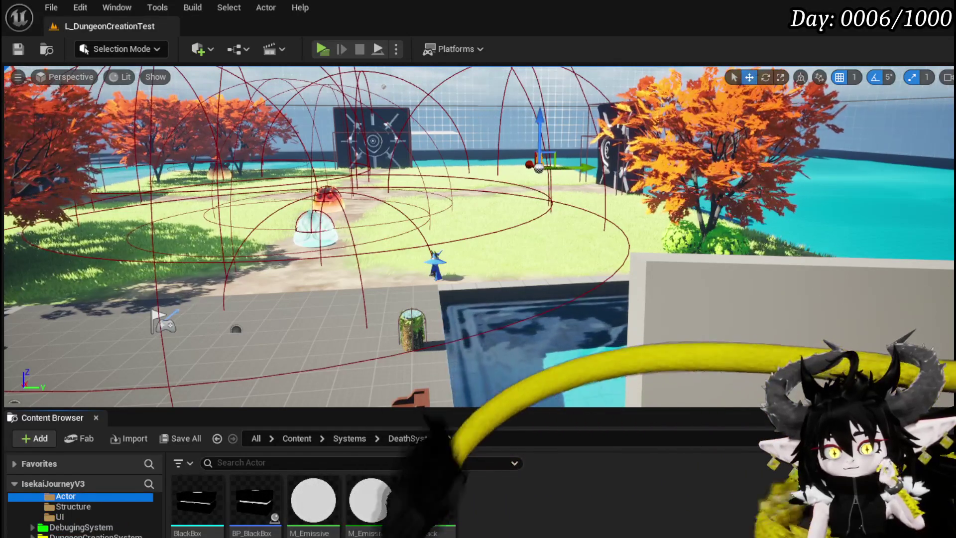
scroll(80, 513, "down", 5)
scroll(80, 512, "down", 3)
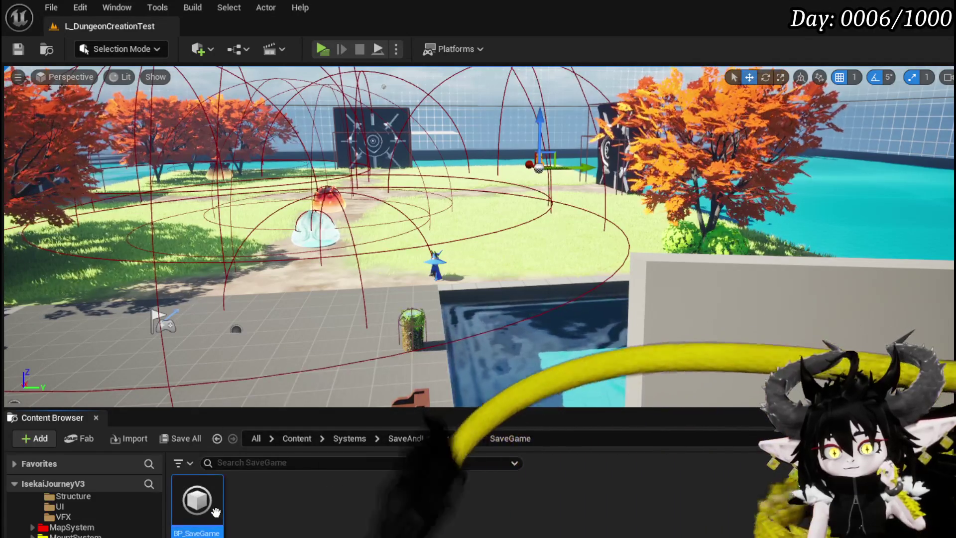
double_click(197, 498)
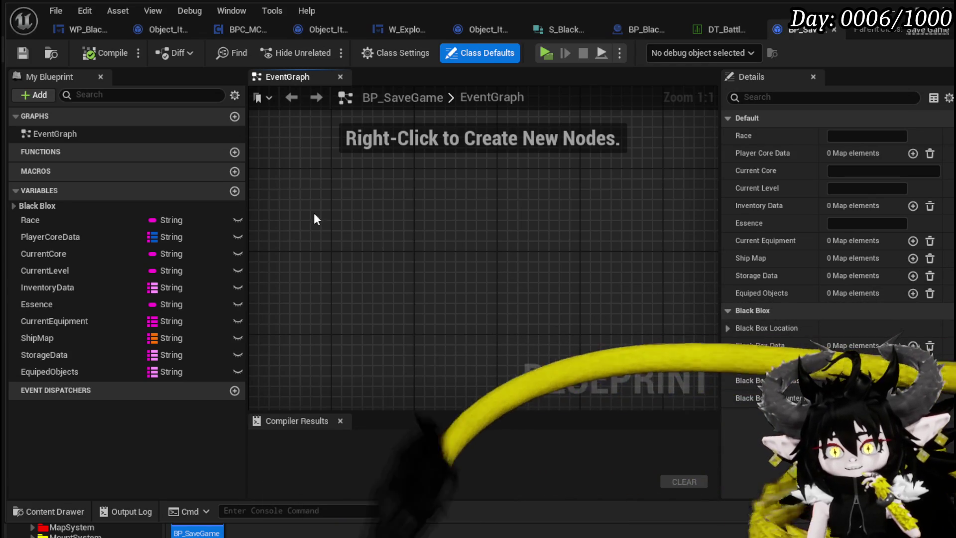
Step: Add a new variable to BP_SaveGame named BlackBoxSave
left_click(235, 191)
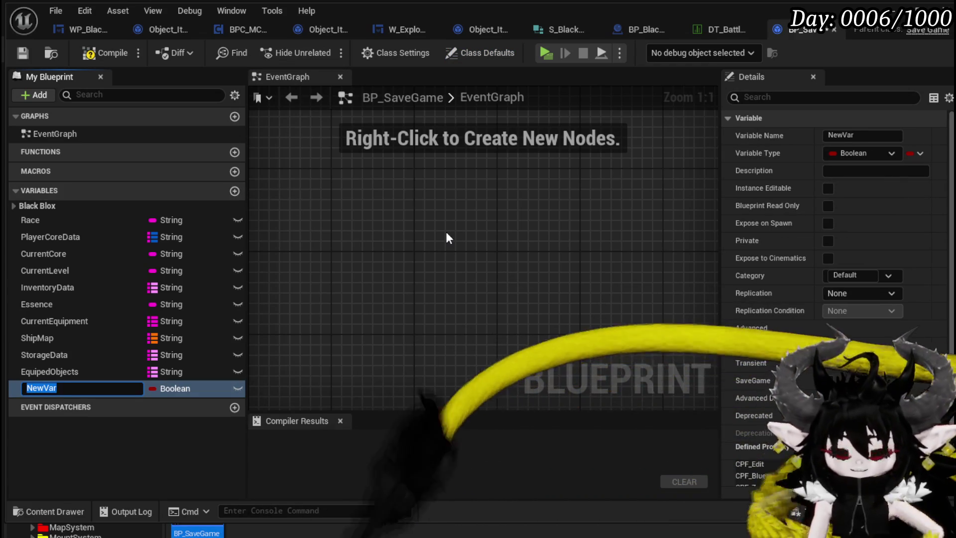
type("S_Black")
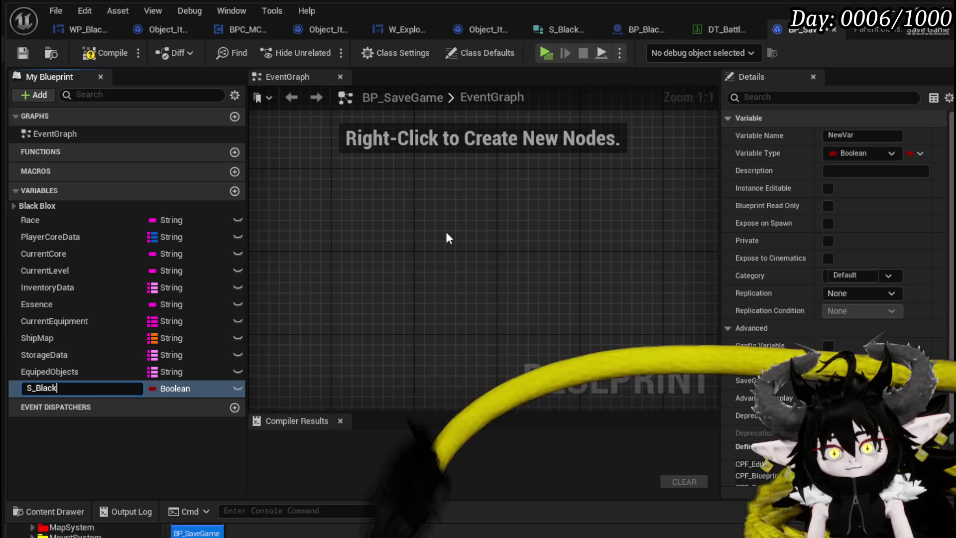
type("Box")
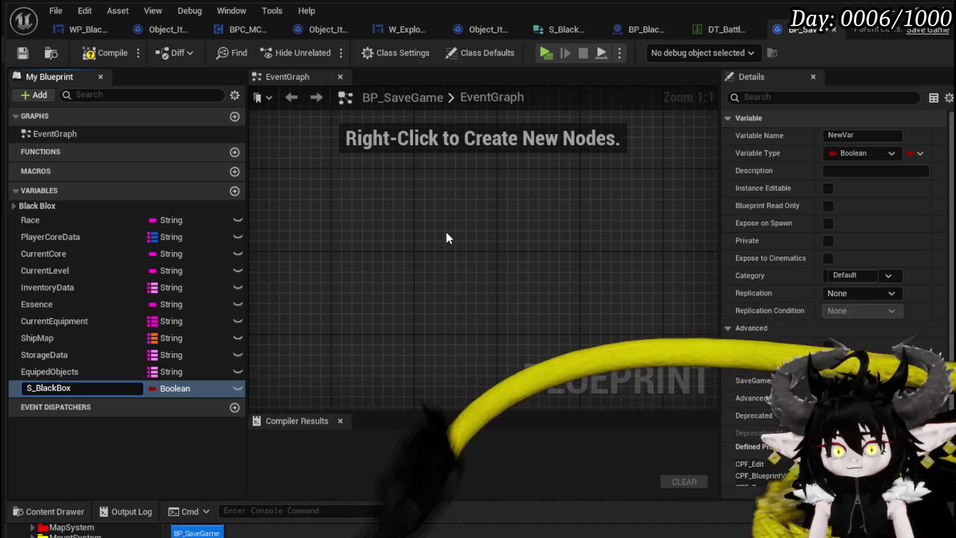
double_click(58, 387)
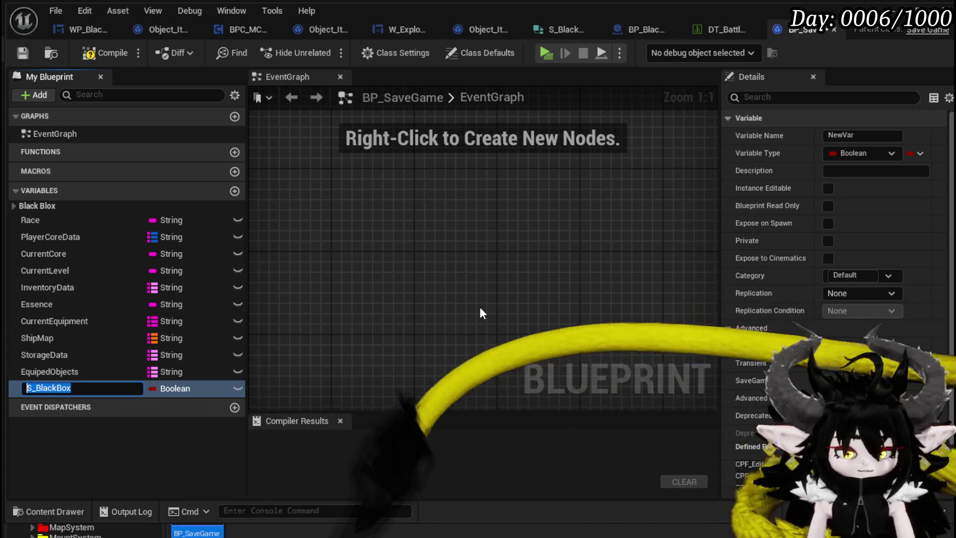
type("BlackBox")
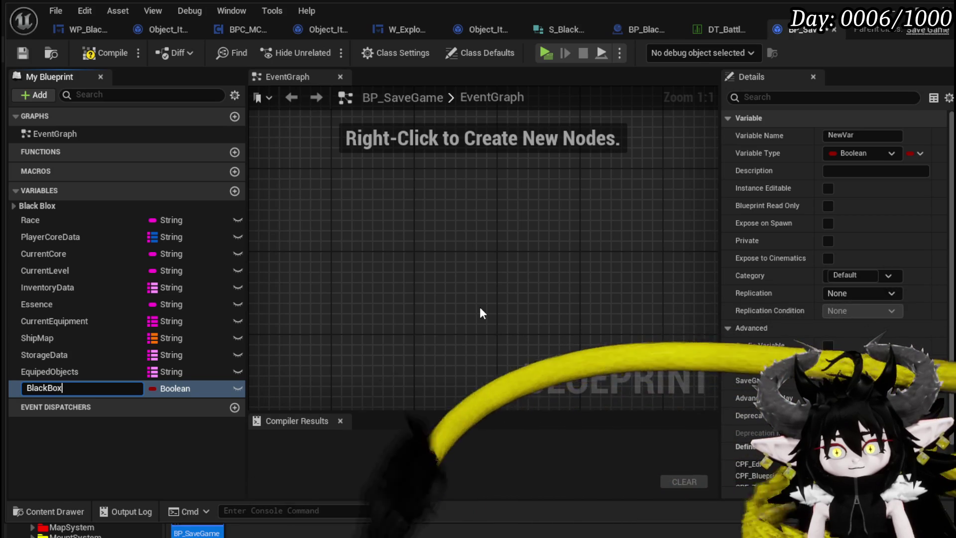
type("Save")
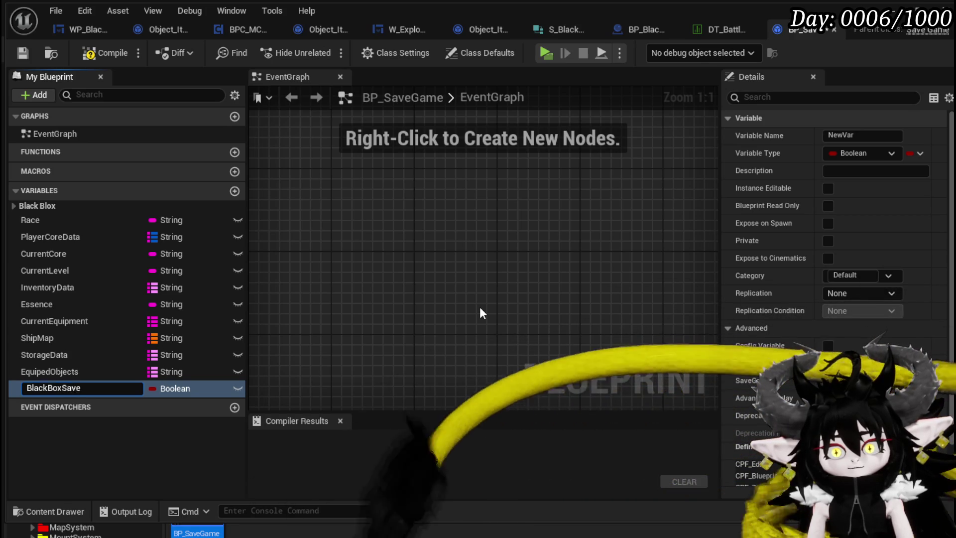
key("Return")
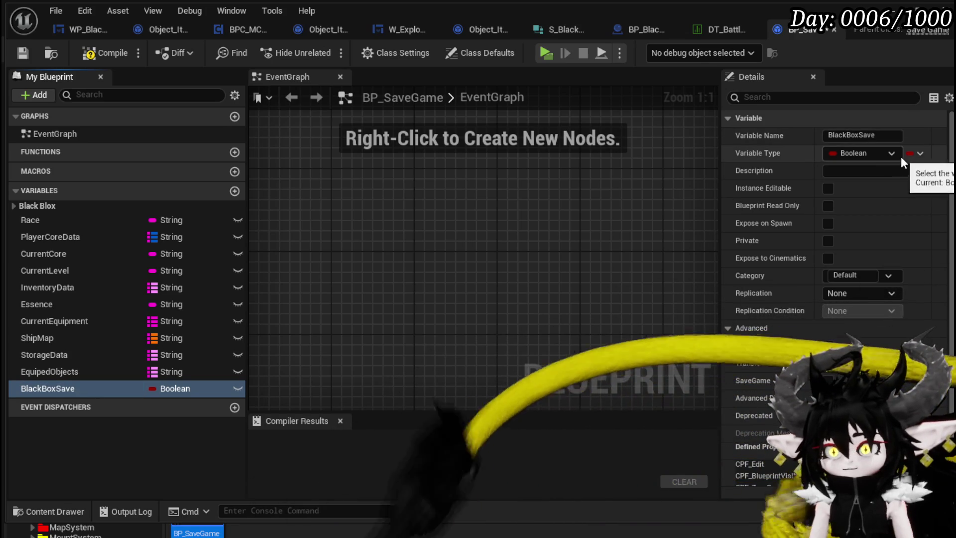
Step: Make BlackBoxSave an array of S Black Box Struck and compile the Blueprint
left_click(892, 153)
type("S_")
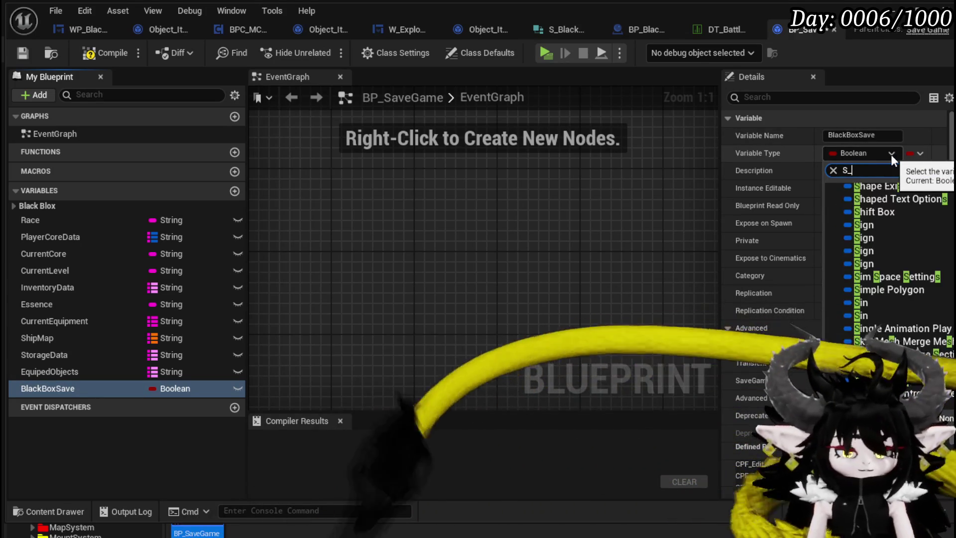
type("Balck")
key("BackSpace")
key("BackSpace")
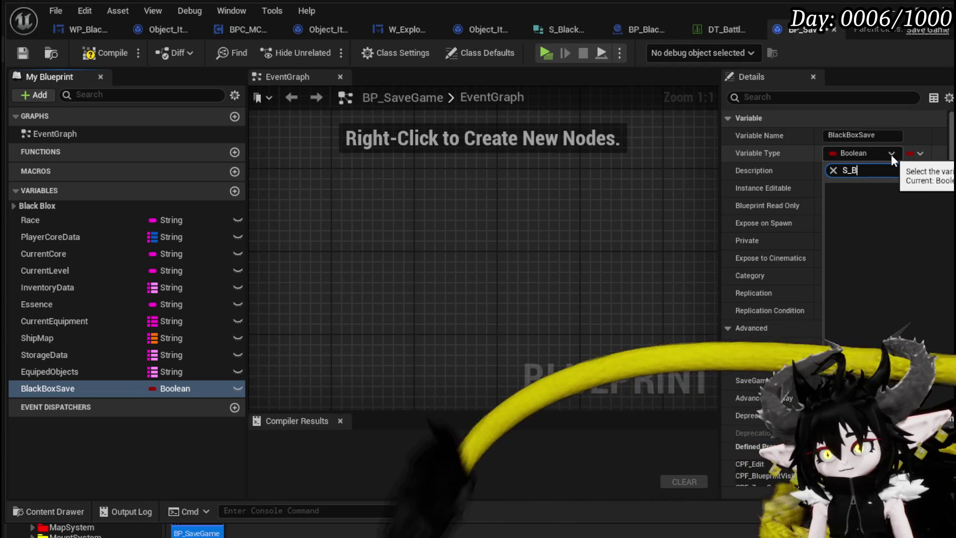
type("lack")
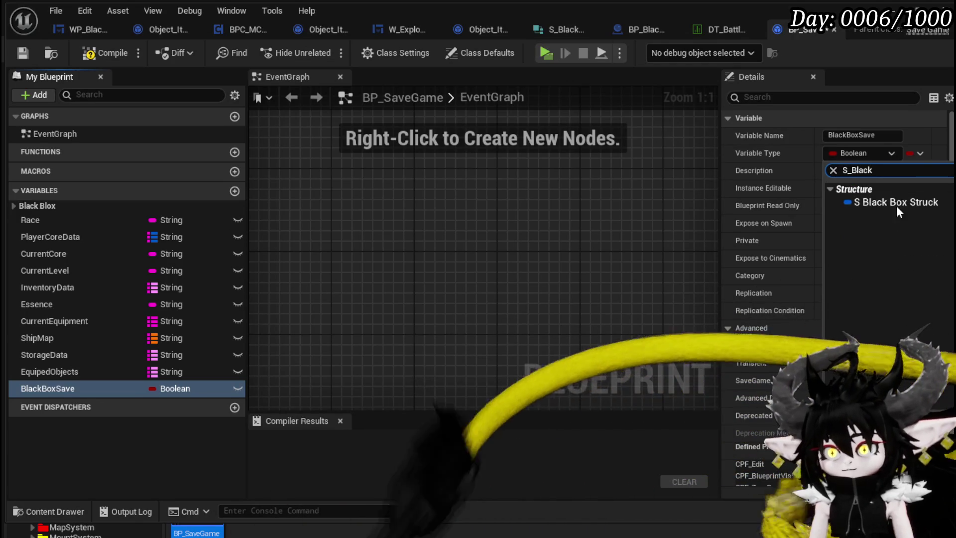
left_click(896, 202)
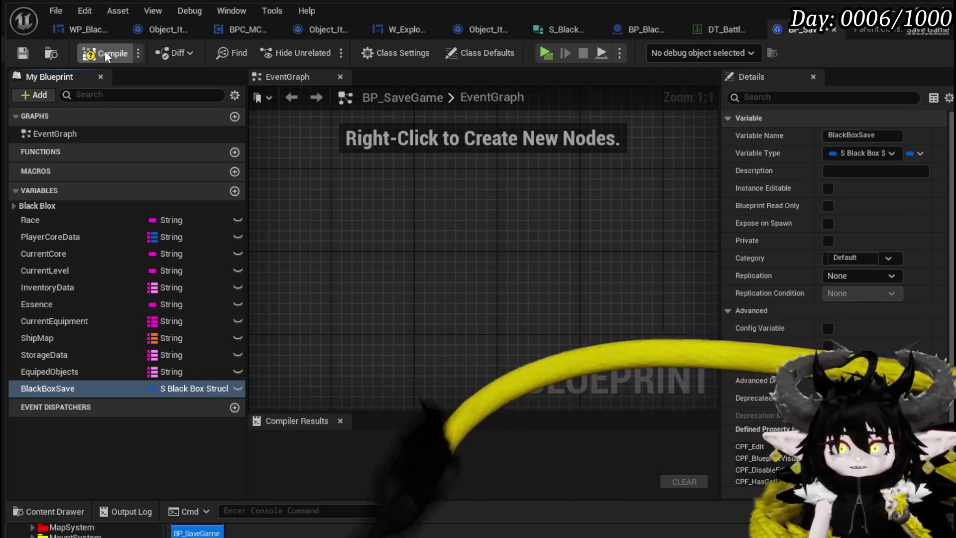
left_click(105, 52)
left_click(918, 154)
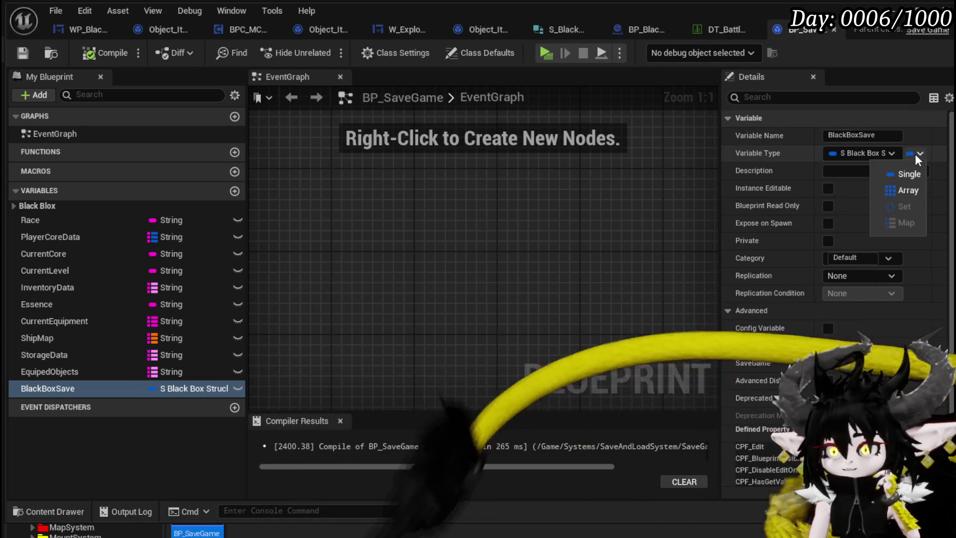
left_click(902, 190)
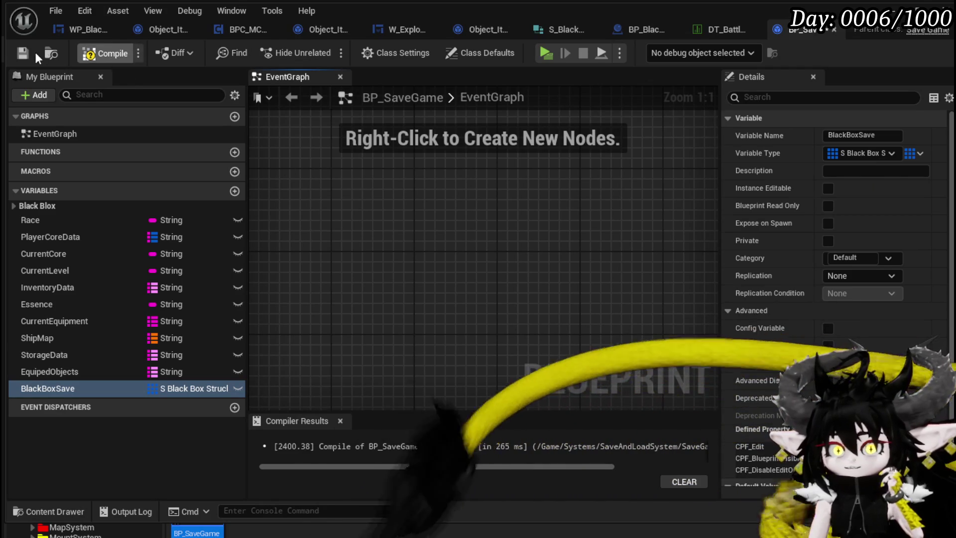
left_click(22, 55)
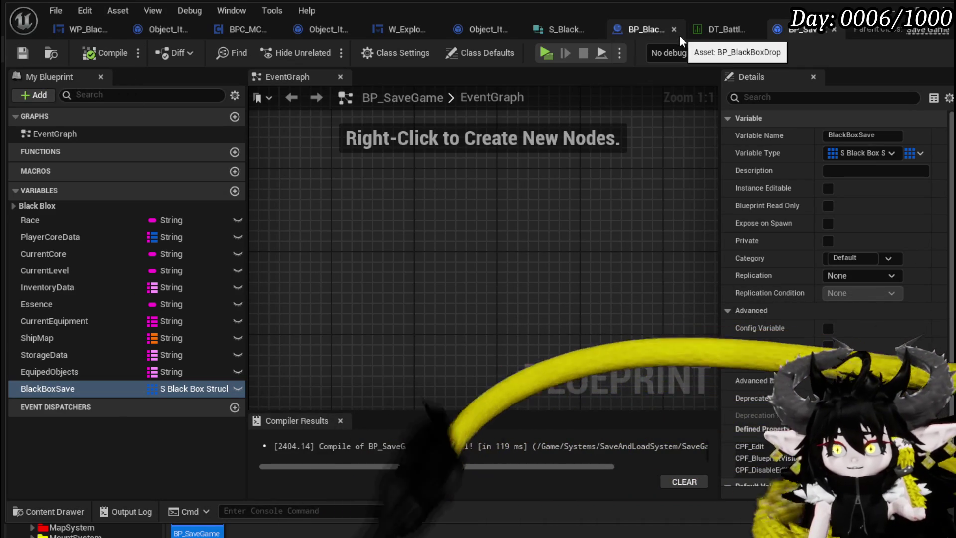
Step: Close the S_BlackBoxStruck tab, switch to BP_BlackBoxDrop, and search 'get Black' from Save Game Ref
left_click(594, 30)
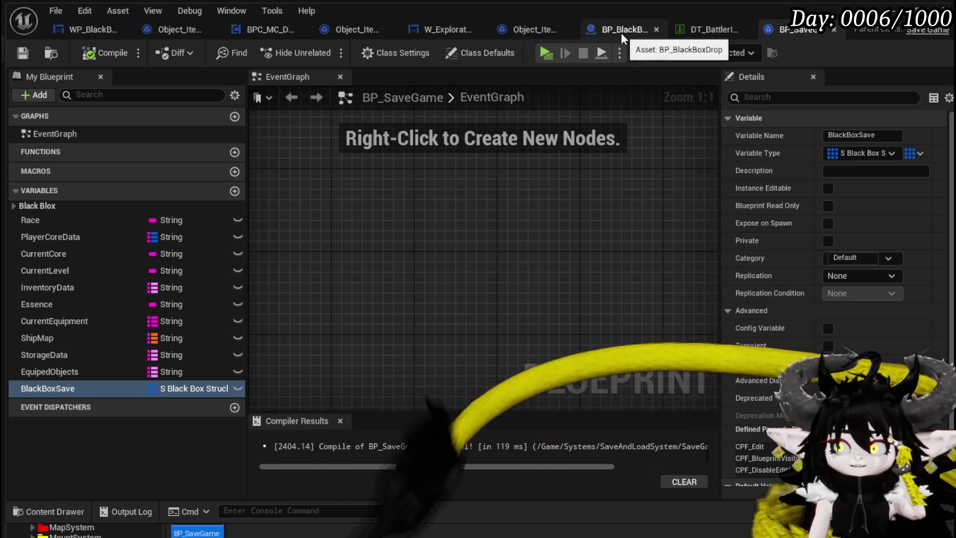
left_click(621, 33)
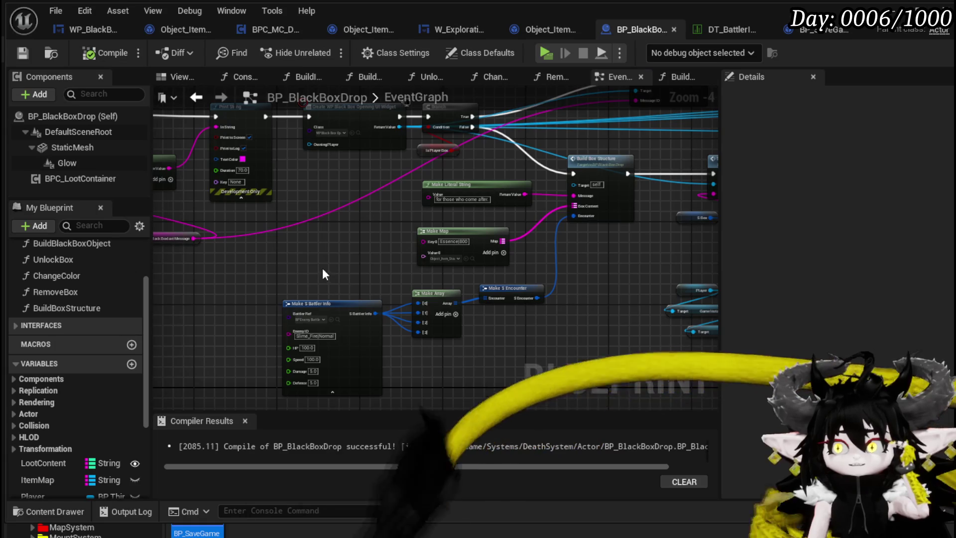
mouse_move(322, 271)
left_mouse_down()
mouse_move(374, 252)
mouse_move(467, 264)
mouse_move(494, 226)
mouse_move(335, 228)
mouse_move(383, 240)
left_mouse_up()
scroll(449, 260, "up", 1)
type("get Black")
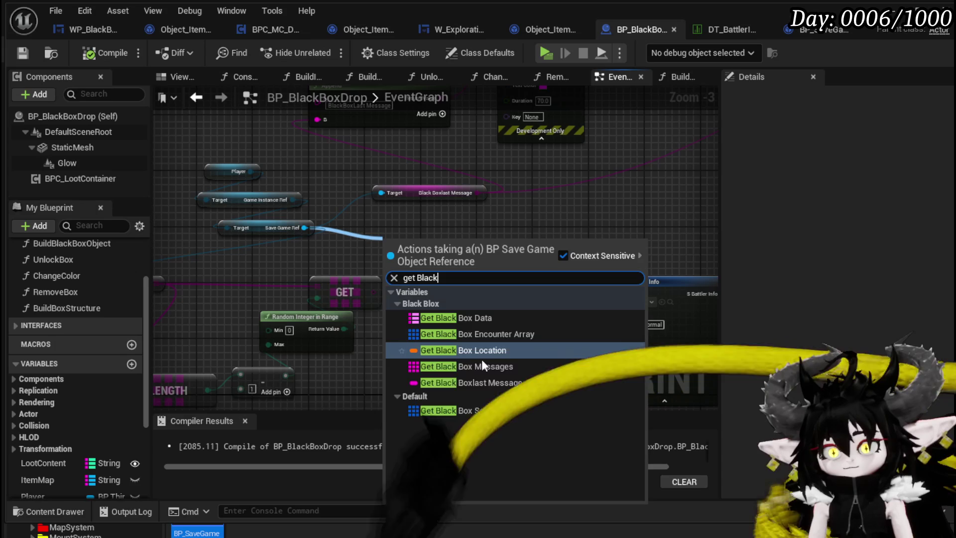
Step: Add a Black Box Save getter and a GET indexed by a random integer from 0 to length minus 1
left_click(468, 411)
left_click_drag(464, 241, 504, 238)
type("get")
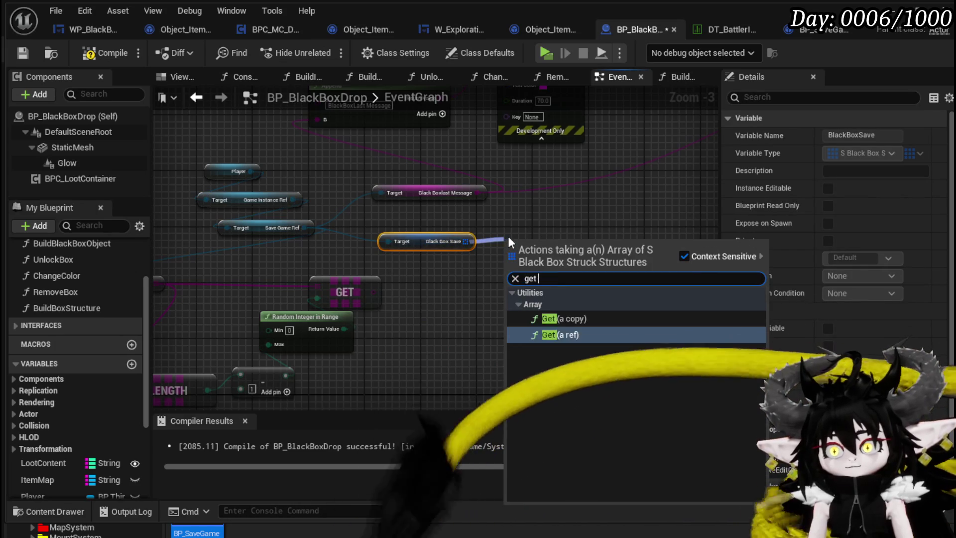
left_click(563, 336)
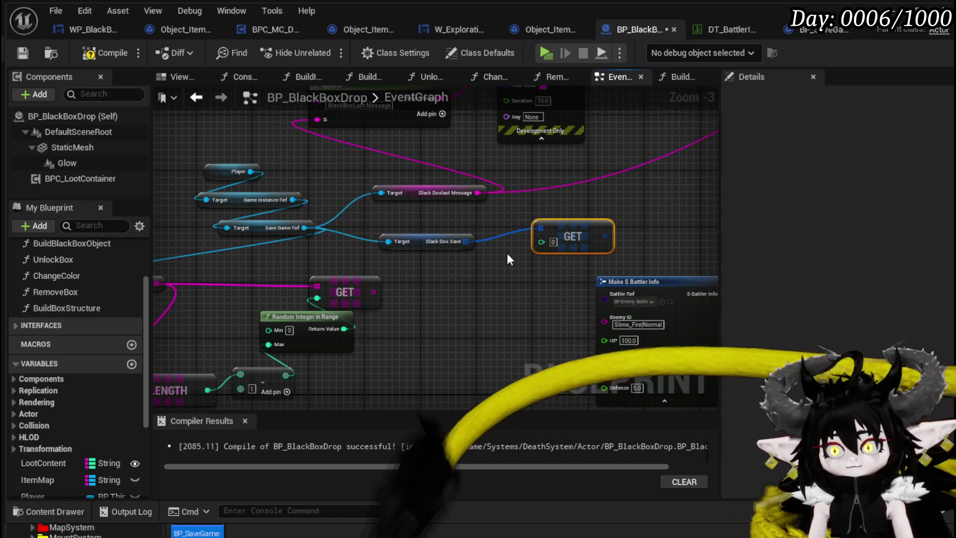
mouse_move(507, 253)
left_mouse_down()
mouse_move(378, 254)
mouse_move(390, 231)
mouse_move(339, 279)
mouse_move(535, 252)
left_mouse_up()
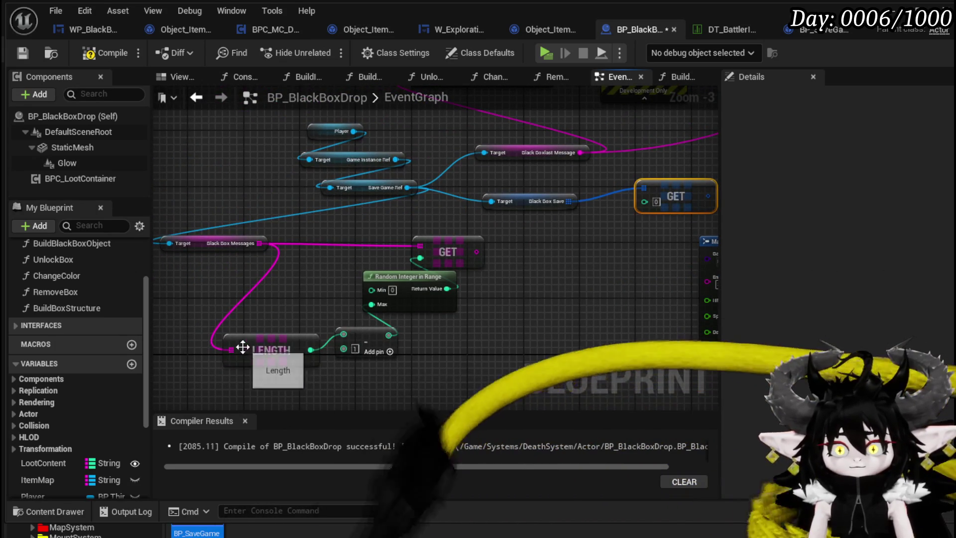
scroll(220, 355, "up", 1)
mouse_move(571, 202)
left_mouse_down()
mouse_move(221, 355)
mouse_move(231, 350)
left_mouse_up()
mouse_move(260, 311)
left_mouse_down()
mouse_move(343, 296)
mouse_move(480, 215)
left_mouse_up()
Step: Place the LENGTH, subtract and random integer nodes under the GET and reposition the Black Boxlast Message getter
left_click_drag(296, 265, 408, 299)
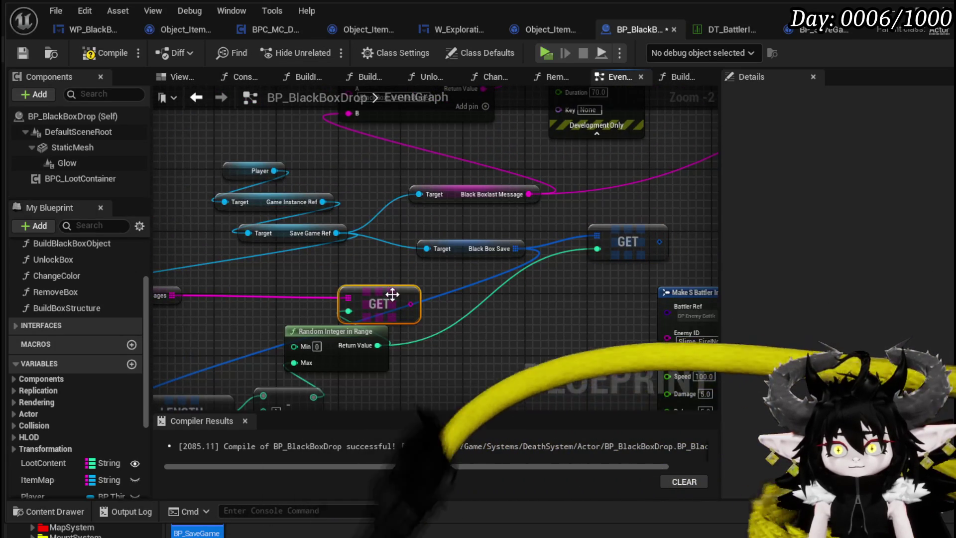
mouse_move(337, 263)
left_mouse_down()
mouse_move(264, 335)
mouse_move(325, 252)
left_mouse_up()
left_click_drag(226, 238, 406, 383)
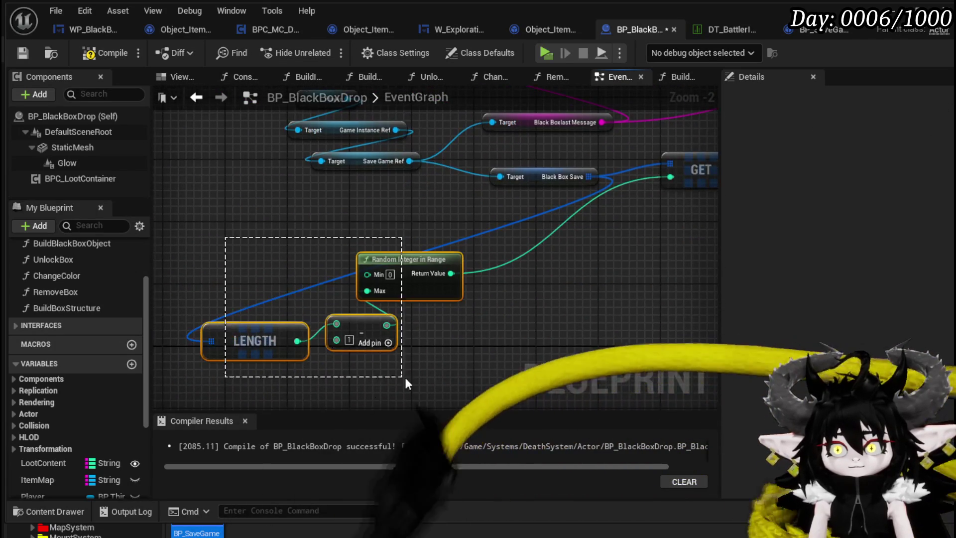
mouse_move(402, 257)
left_mouse_down()
mouse_move(628, 208)
mouse_move(349, 342)
left_mouse_up()
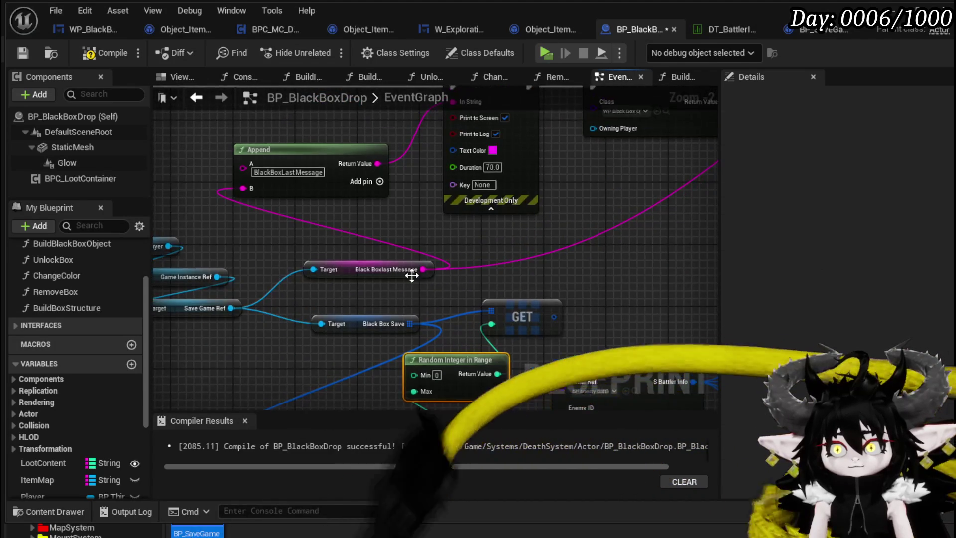
left_click(412, 274)
mouse_move(412, 273)
left_mouse_down()
mouse_move(403, 209)
mouse_move(418, 309)
mouse_move(433, 209)
mouse_move(569, 375)
left_mouse_up()
scroll(403, 209, "down", 1)
left_click(433, 209)
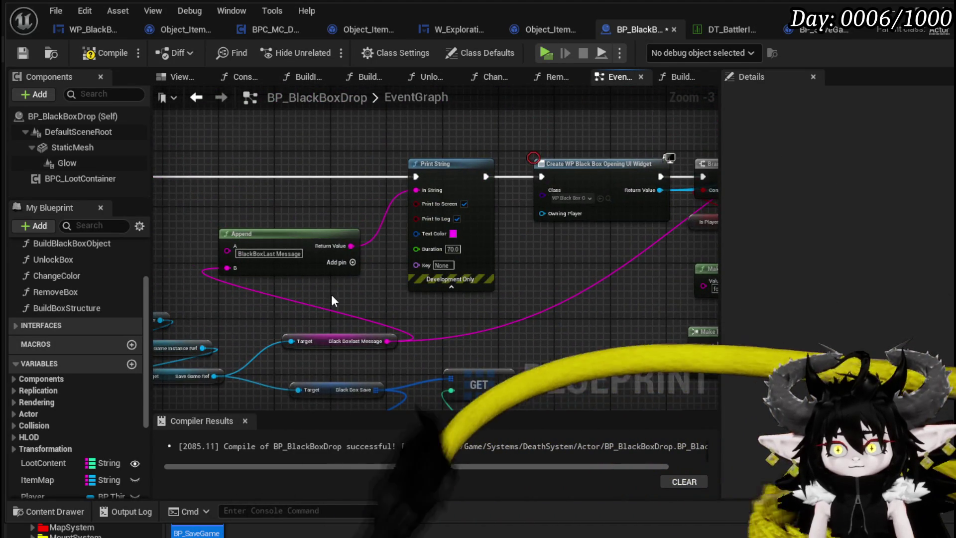
Step: Wire SET straight into Create Widget, delete the Print String nodes, and select the Player/Game Instance/Save Game refs
left_click_drag(332, 298, 658, 333)
left_click_drag(451, 211, 413, 211)
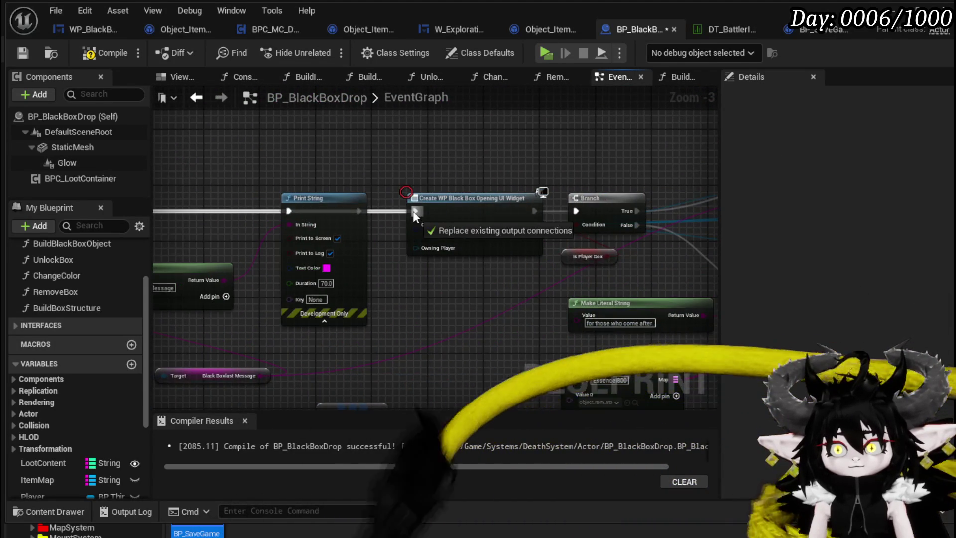
left_click_drag(331, 161, 533, 309)
key("Delete")
scroll(318, 222, "down", 1)
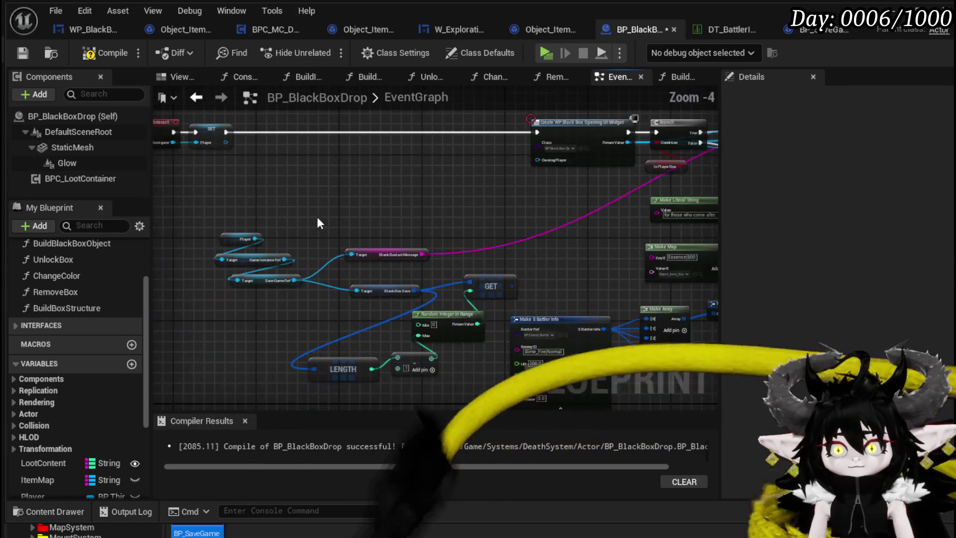
scroll(327, 242, "up", 1)
left_click_drag(216, 196, 256, 332)
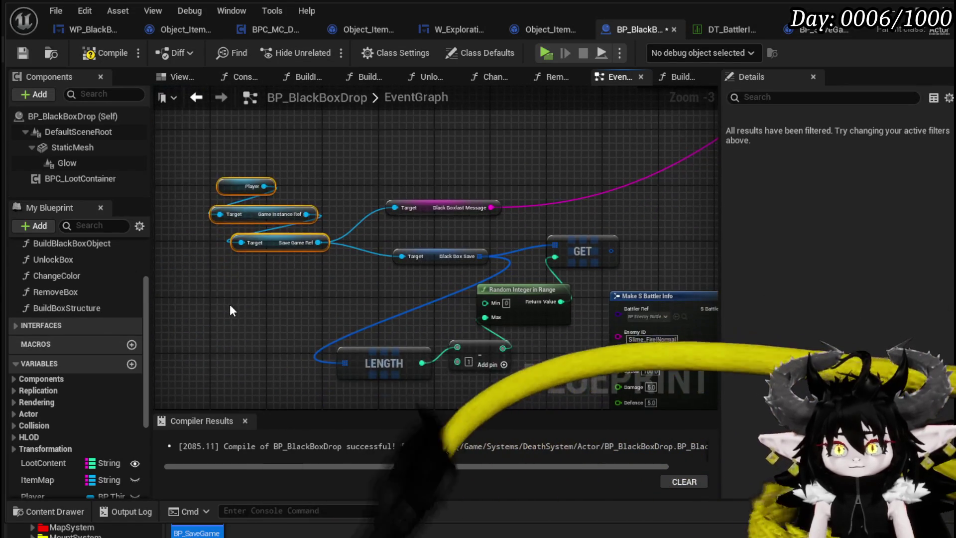
Step: Duplicate the Player, Game Instance Ref and Save Game Ref chain and move the copy aside
key("ctrl+c")
key("ctrl+v")
left_click_drag(278, 218, 285, 308)
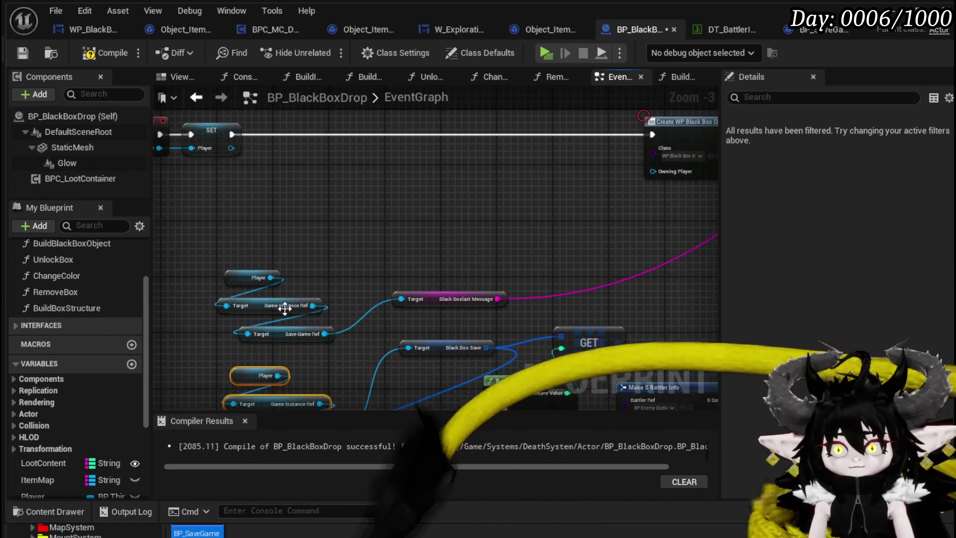
scroll(310, 302, "down", 2)
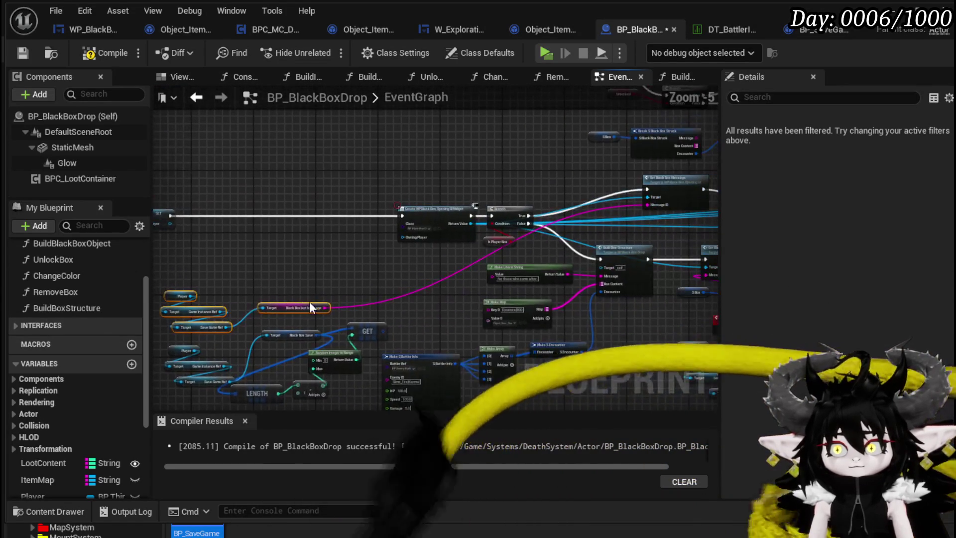
mouse_move(284, 307)
left_mouse_down()
mouse_move(477, 149)
mouse_move(524, 169)
mouse_move(299, 289)
mouse_move(400, 206)
left_mouse_up()
left_click_drag(334, 301, 327, 274)
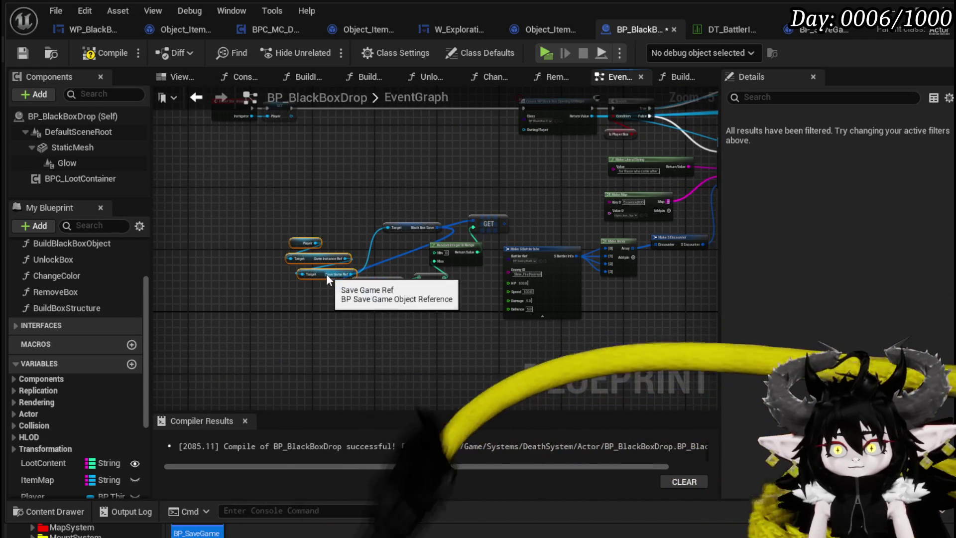
Step: Shift the Black Box Save node further left beside the GET node
scroll(354, 196, "up", 2)
mouse_move(353, 197)
left_mouse_down()
mouse_move(395, 277)
mouse_move(290, 283)
mouse_move(367, 272)
mouse_move(368, 262)
left_mouse_up()
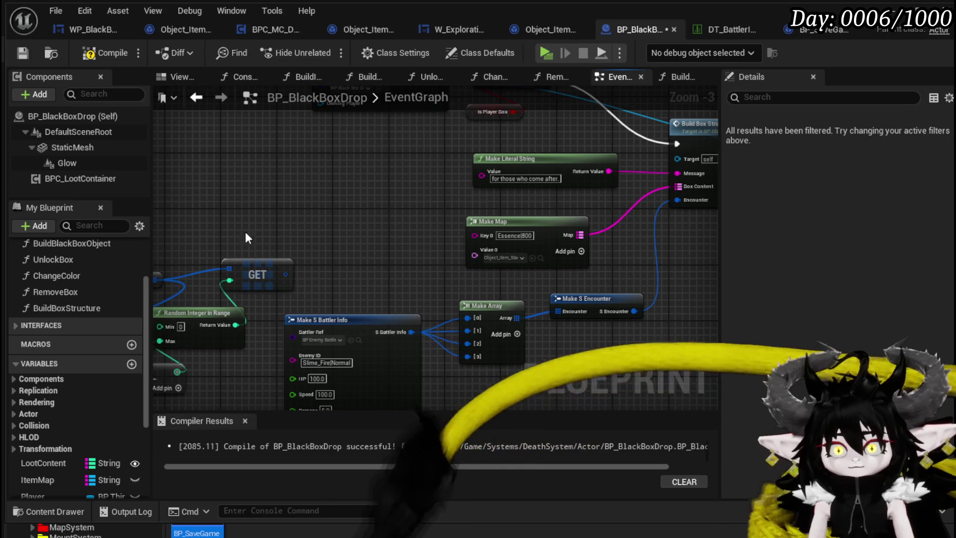
left_click_drag(246, 237, 451, 252)
left_click_drag(308, 295, 258, 288)
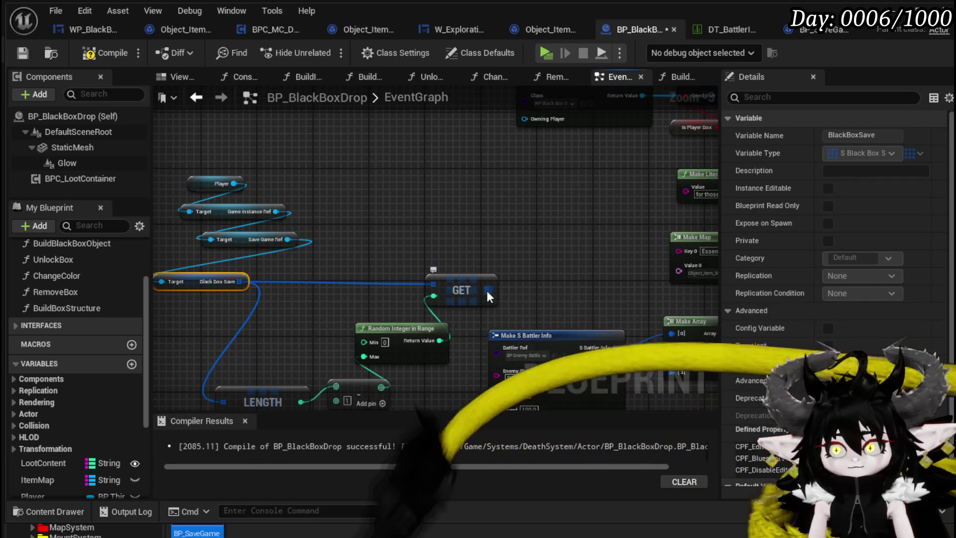
left_click_drag(490, 289, 547, 246)
Step: Add Break S Black Box Struct from GET and wire Message, Box Content and Encounter into Build Box Structure
left_click(572, 299)
left_click_drag(590, 289, 398, 291)
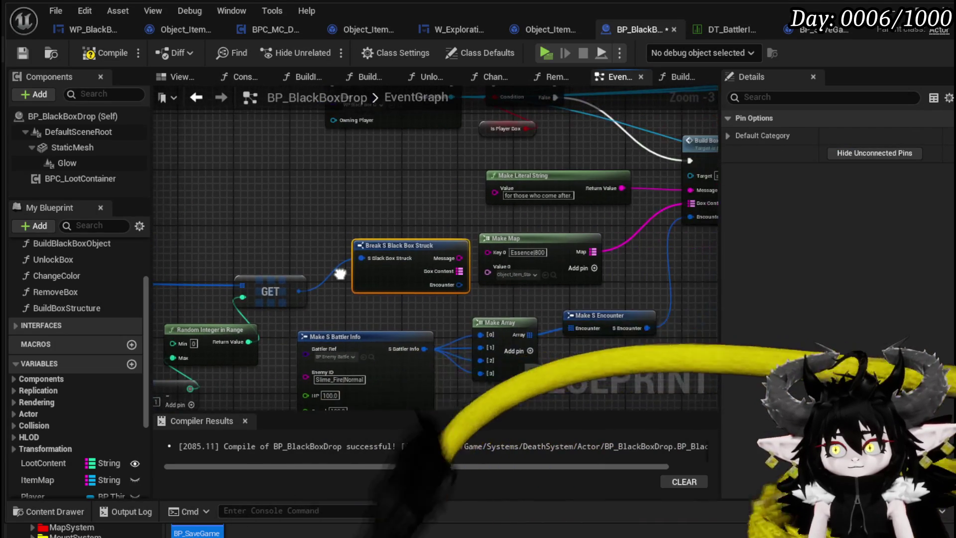
left_click_drag(494, 224, 362, 200)
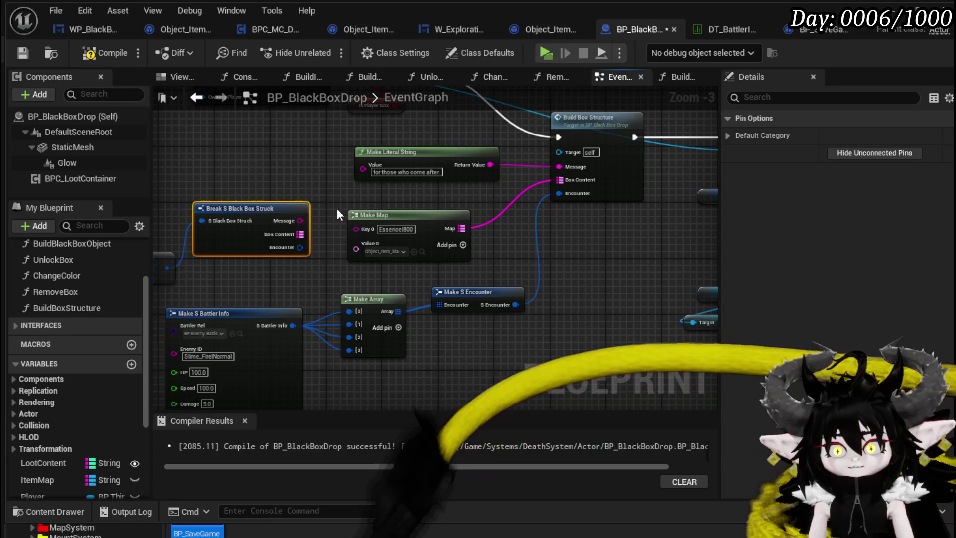
mouse_move(301, 220)
left_mouse_down()
mouse_move(549, 175)
mouse_move(571, 181)
left_mouse_up()
mouse_move(301, 247)
left_mouse_down()
mouse_move(321, 261)
mouse_move(477, 253)
mouse_move(568, 194)
mouse_move(619, 250)
mouse_move(279, 184)
left_mouse_up()
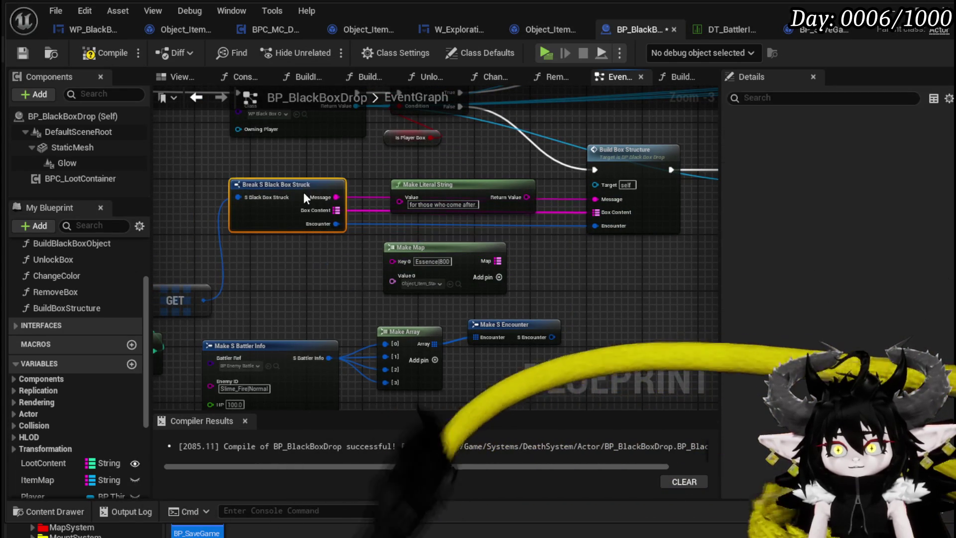
left_click(342, 173)
Step: Move Make Literal String, Make Map and the battler, array and encounter makers out of the wiring path
mouse_move(467, 185)
left_mouse_down()
mouse_move(610, 272)
mouse_move(606, 249)
left_mouse_up()
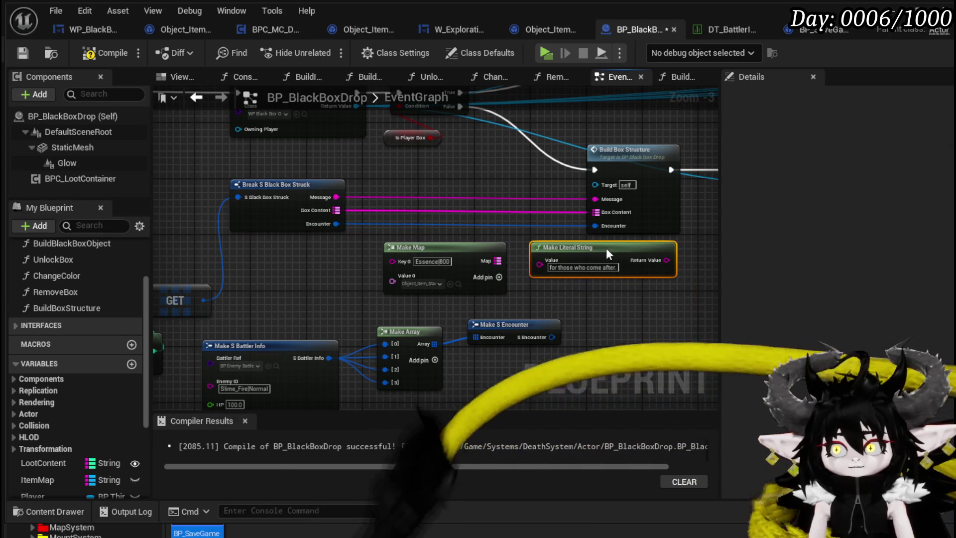
mouse_move(442, 255)
left_mouse_down()
mouse_move(631, 319)
mouse_move(623, 294)
left_mouse_up()
mouse_move(323, 311)
left_mouse_down()
mouse_move(333, 191)
mouse_move(503, 275)
left_mouse_up()
mouse_move(516, 215)
left_mouse_down()
mouse_move(599, 289)
mouse_move(616, 272)
left_mouse_up()
left_click(398, 244)
mouse_move(399, 248)
left_mouse_down()
mouse_move(474, 241)
mouse_move(373, 286)
mouse_move(382, 262)
left_mouse_up()
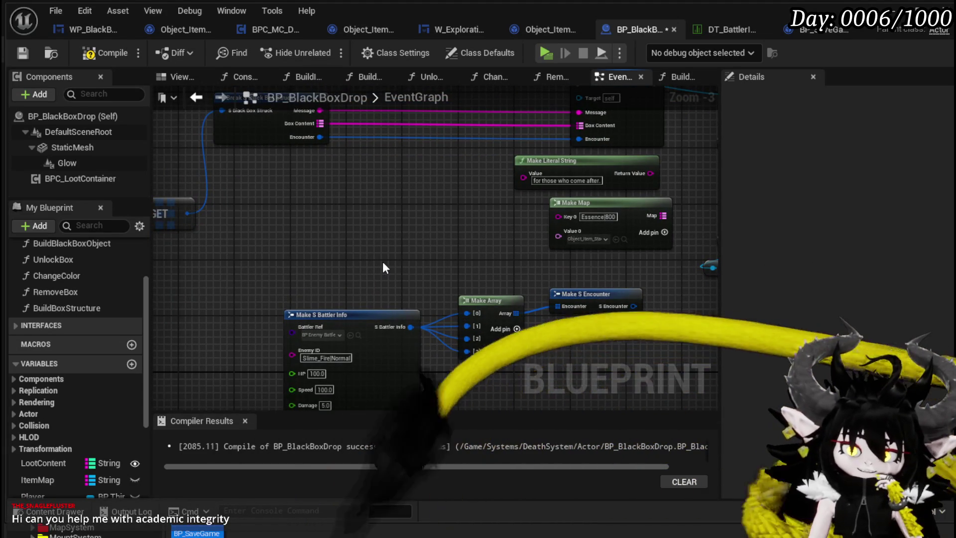
Step: Review the GET, LENGTH and Random Integer nodes and save BP_BlackBoxDrop
scroll(383, 267, "down", 2)
mouse_move(383, 268)
left_mouse_down()
mouse_move(440, 269)
mouse_move(346, 258)
mouse_move(482, 193)
mouse_move(315, 198)
mouse_move(457, 219)
mouse_move(598, 264)
left_mouse_up()
scroll(345, 257, "up", 2)
mouse_move(260, 273)
left_mouse_down()
mouse_move(459, 268)
mouse_move(620, 238)
left_mouse_up()
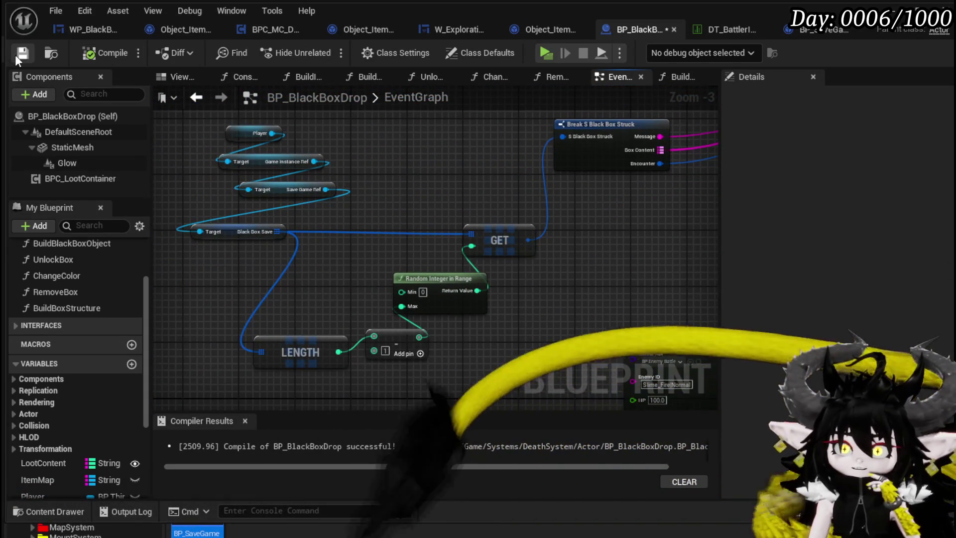
left_click(19, 55)
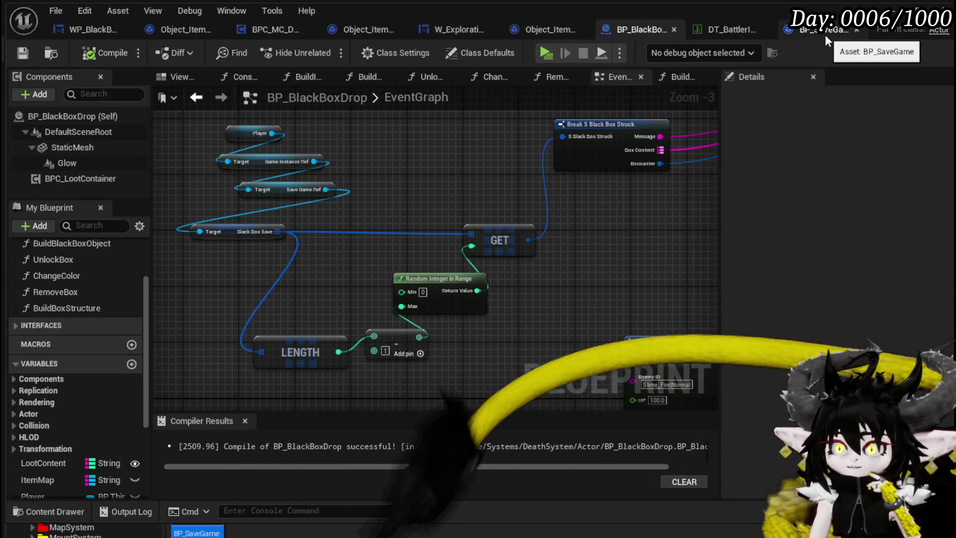
Step: Check the BP_SaveGame and DT_Battler tabs, then return to BP_BlackBoxDrop's event graph
left_click(825, 34)
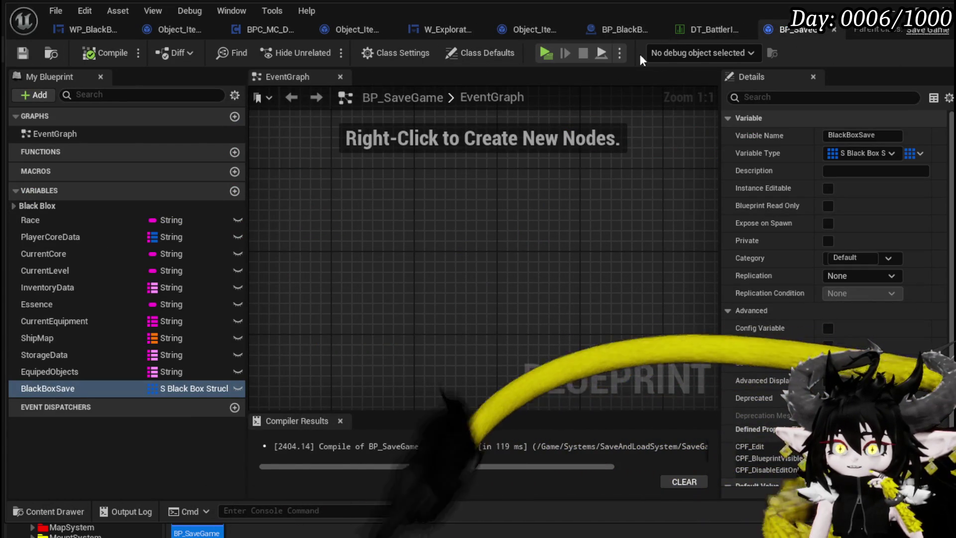
left_click(691, 31)
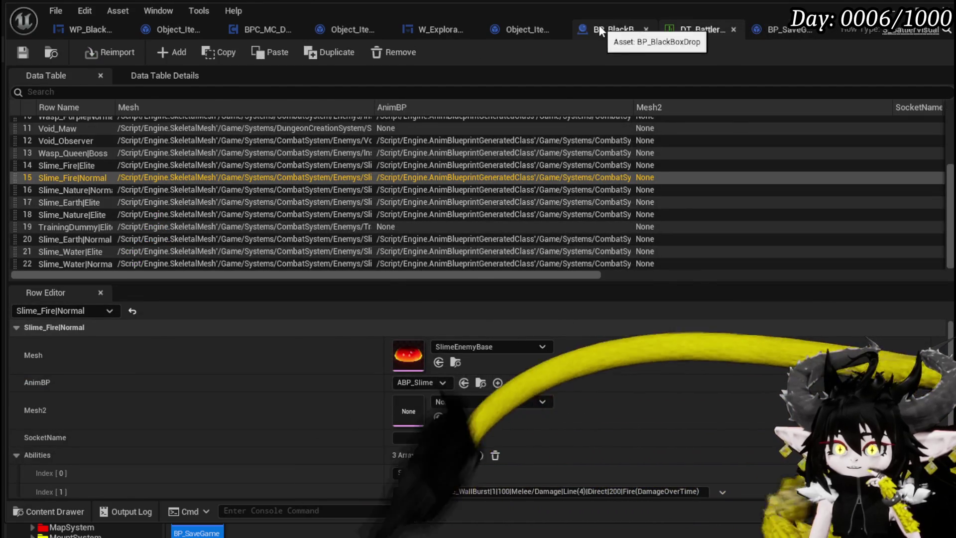
left_click(600, 28)
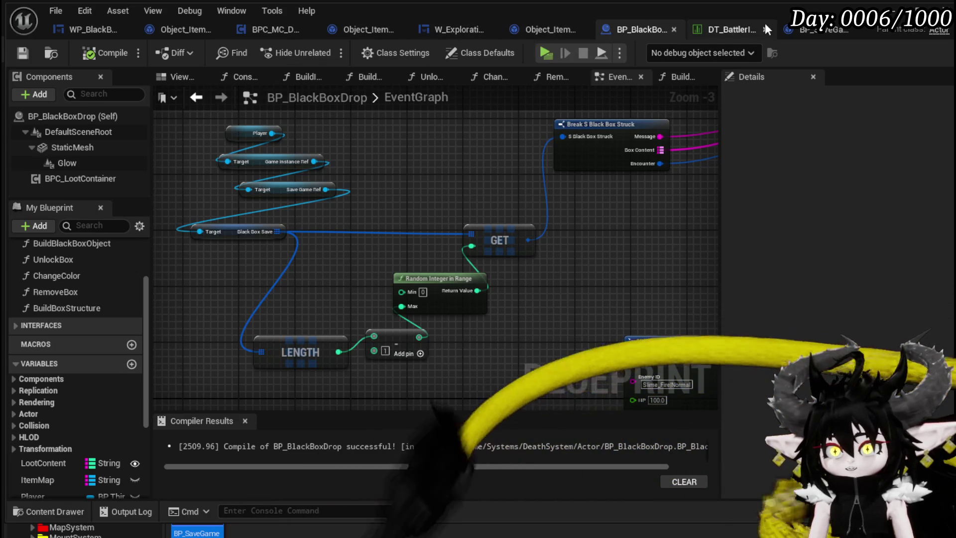
Step: In the BuildBlackBox graph, add a Black Box Save getter from the Save Game Ref
left_click(257, 31)
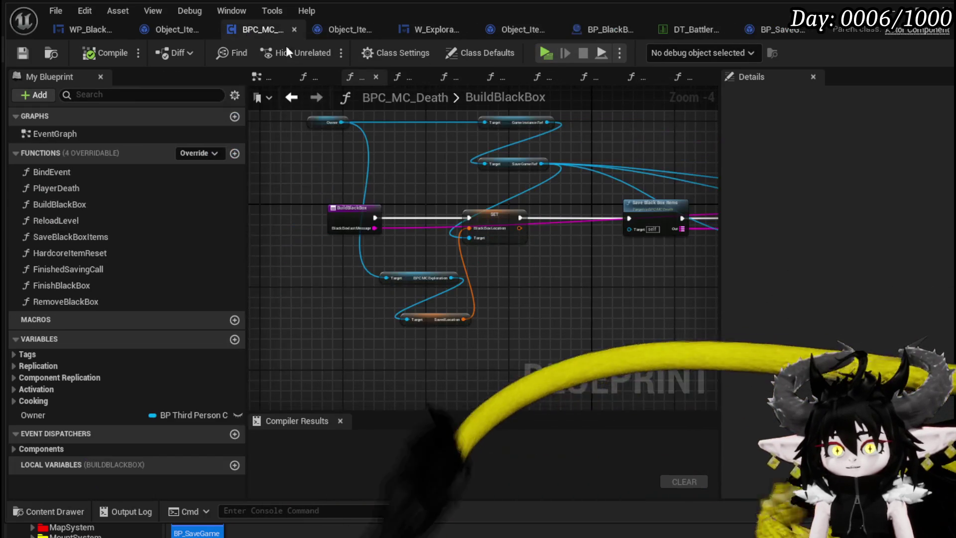
left_click_drag(581, 210, 487, 269)
scroll(458, 181, "up", 5)
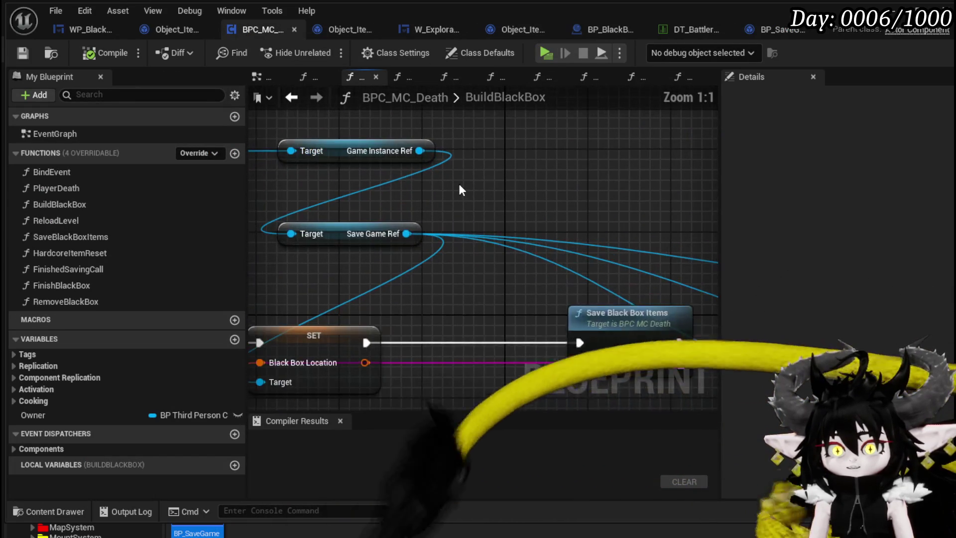
mouse_move(406, 234)
left_mouse_down()
mouse_move(451, 237)
mouse_move(636, 173)
left_mouse_up()
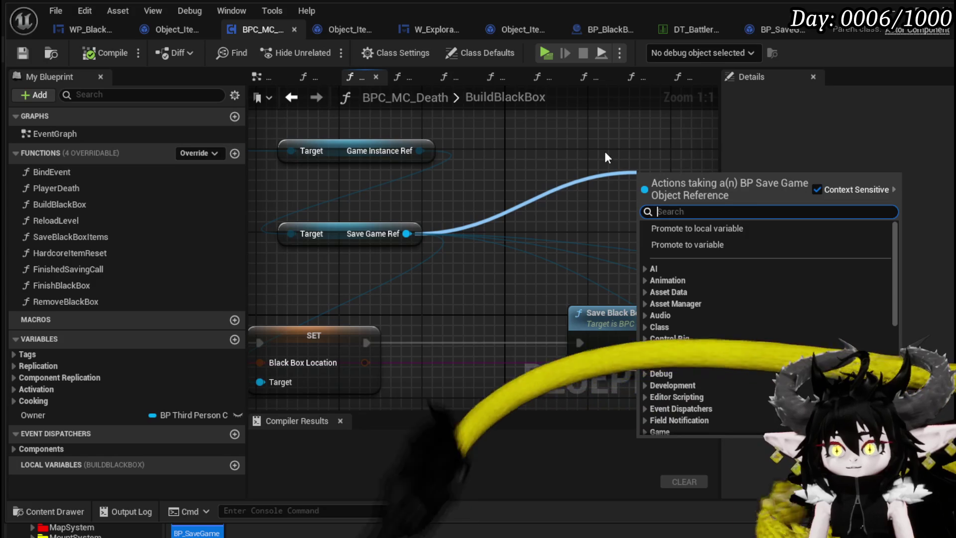
type("Black")
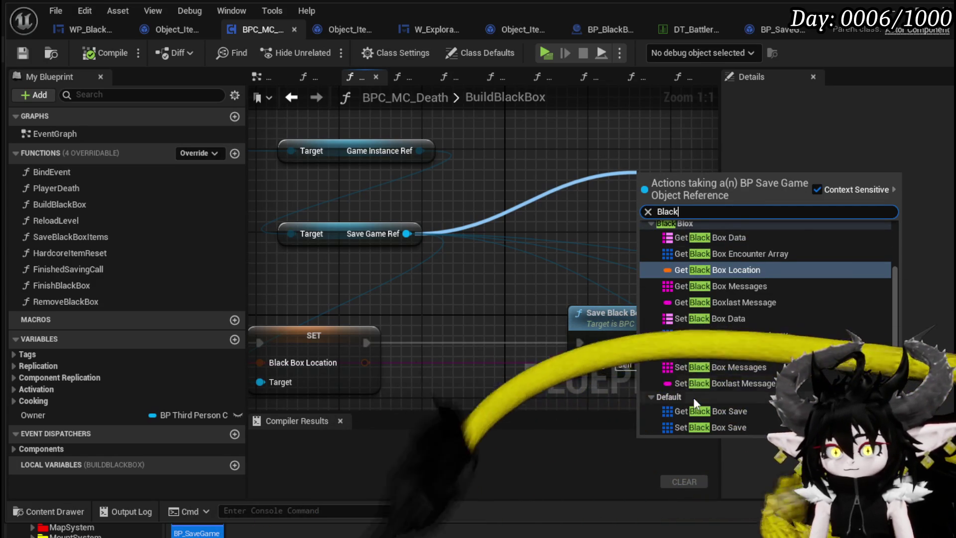
left_click(710, 411)
left_click_drag(679, 369, 486, 367)
Step: Add an ADD array node from Black Box Save and move the getter above it
left_click_drag(548, 190, 670, 192)
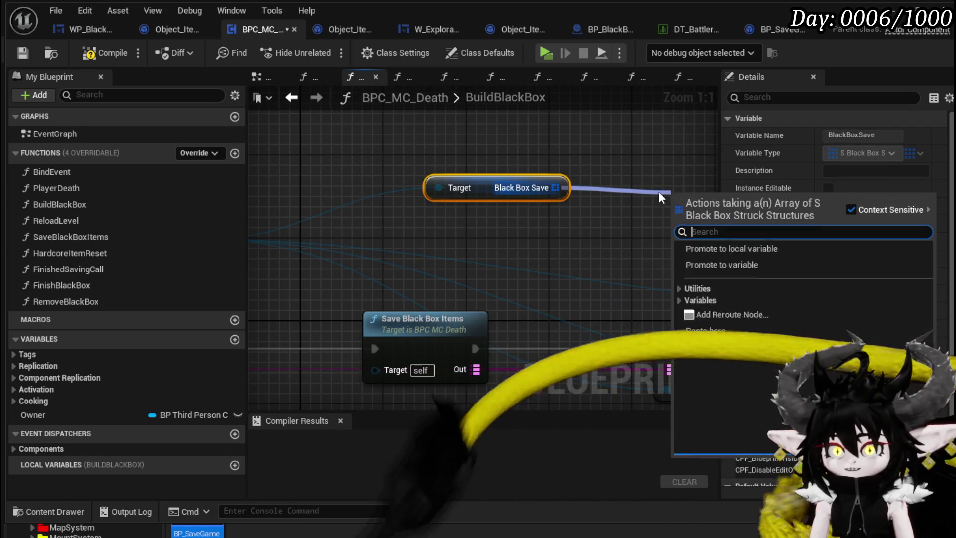
type("add")
key("Return")
scroll(560, 167, "down", 4)
mouse_move(560, 167)
left_mouse_down()
mouse_move(494, 177)
mouse_move(649, 169)
left_mouse_up()
left_click(444, 156)
left_click_drag(445, 155, 464, 120)
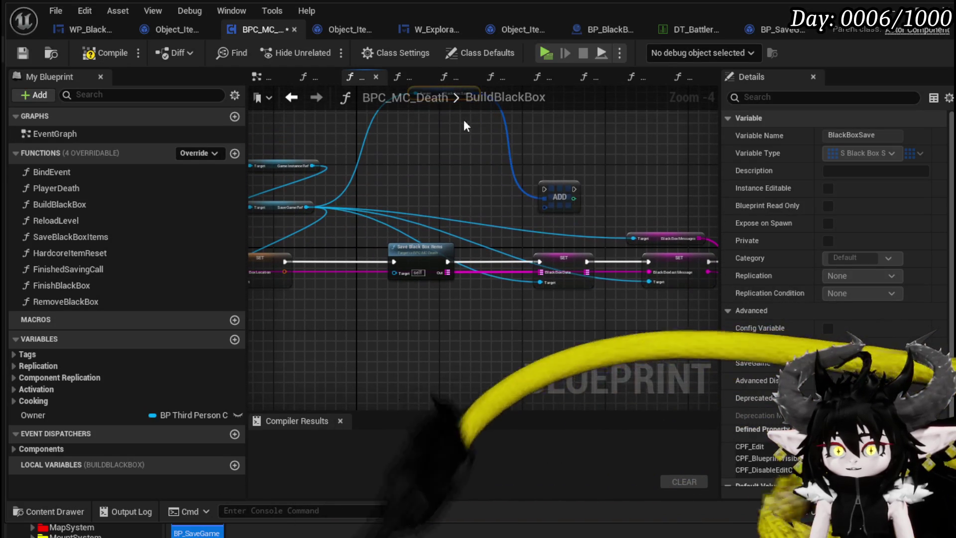
Step: Create a Make S Black Box Struct node from ADD's item input
mouse_move(560, 189)
left_mouse_down()
mouse_move(600, 145)
mouse_move(508, 163)
left_mouse_up()
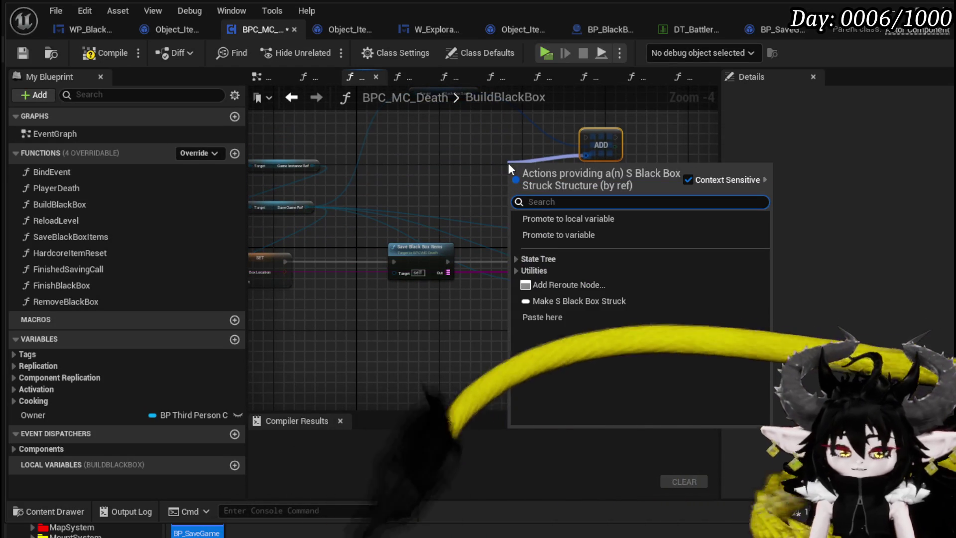
type("Make")
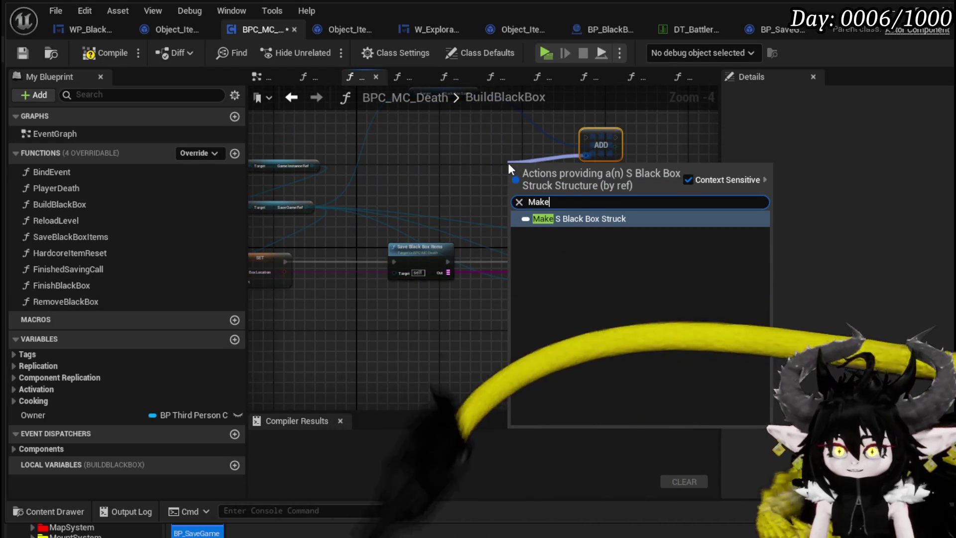
left_click(553, 217)
left_click_drag(597, 136, 644, 115)
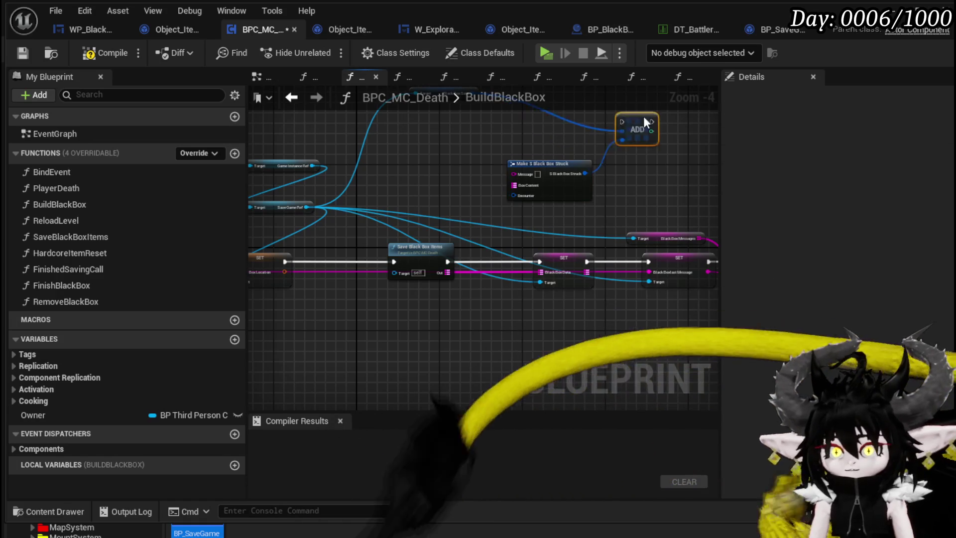
mouse_move(448, 273)
left_mouse_down()
mouse_move(548, 238)
mouse_move(508, 189)
mouse_move(518, 227)
mouse_move(451, 191)
left_mouse_up()
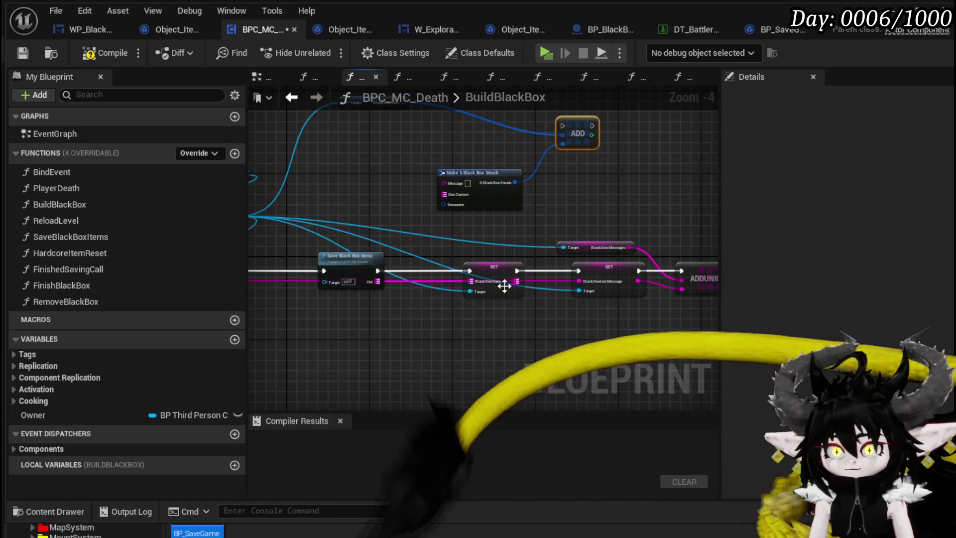
Step: Wire the SET node outputs into the struct's Box Content and Message pins
left_click(479, 278)
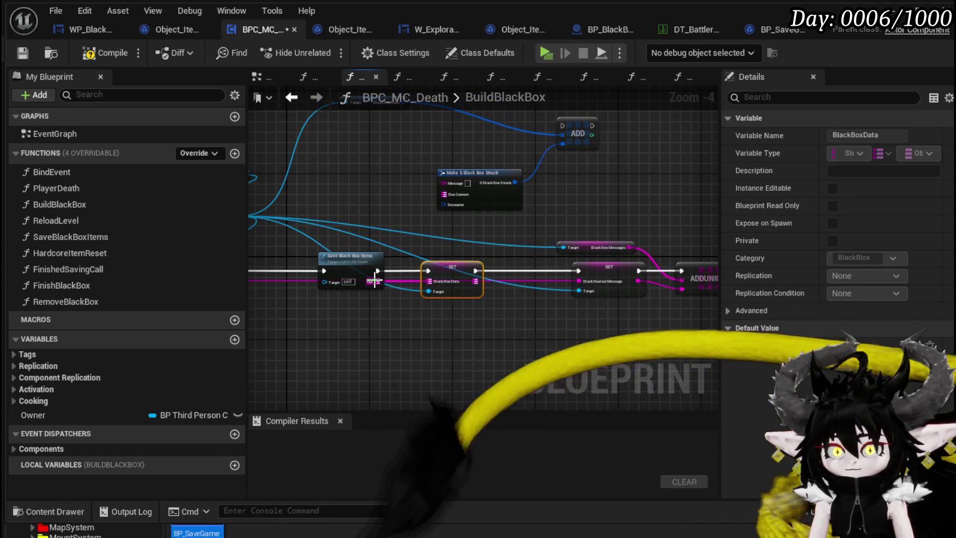
mouse_move(475, 281)
left_mouse_down()
mouse_move(453, 197)
mouse_move(511, 176)
mouse_move(619, 180)
left_mouse_up()
scroll(527, 234, "up", 1)
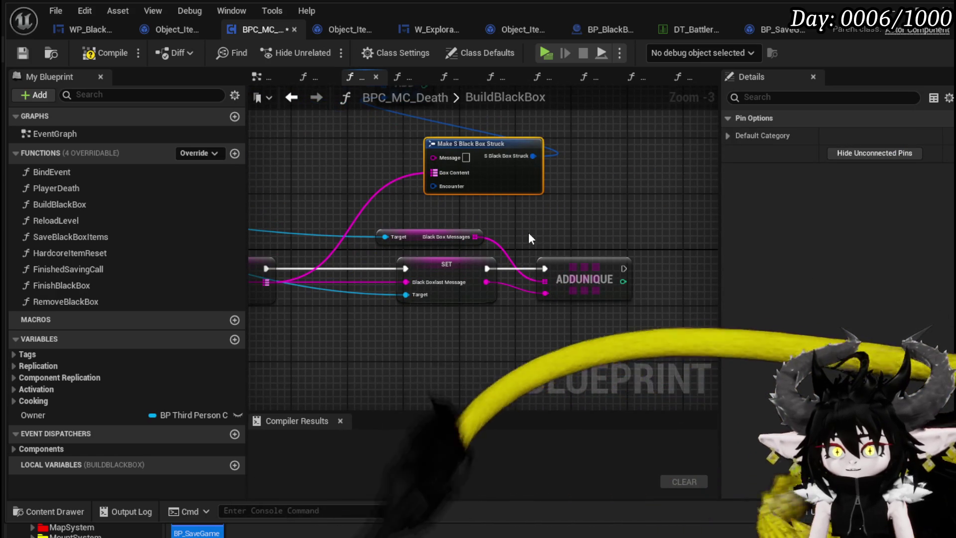
mouse_move(529, 304)
left_mouse_down()
mouse_move(430, 181)
mouse_move(476, 180)
left_mouse_up()
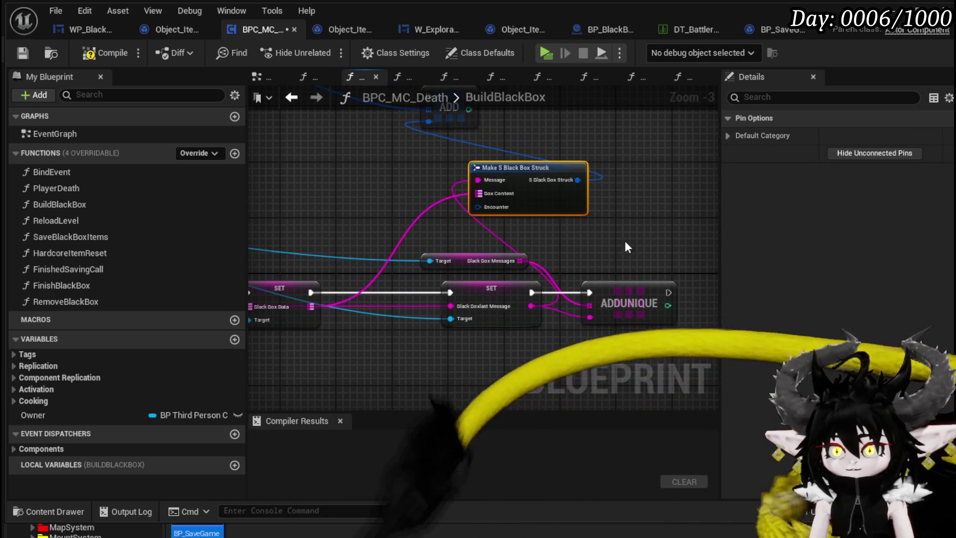
Step: Shift the Target getter and SET node left to make room
left_click_drag(625, 246, 664, 203)
mouse_move(587, 206)
left_mouse_down()
mouse_move(540, 255)
mouse_move(442, 250)
mouse_move(374, 140)
mouse_move(335, 137)
left_mouse_up()
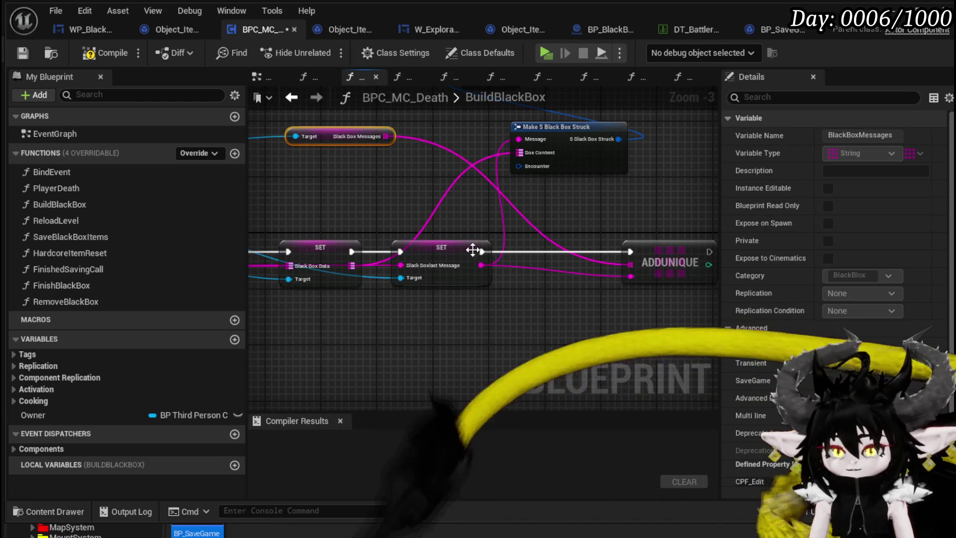
mouse_move(556, 219)
left_mouse_down()
mouse_move(479, 240)
mouse_move(498, 245)
left_mouse_up()
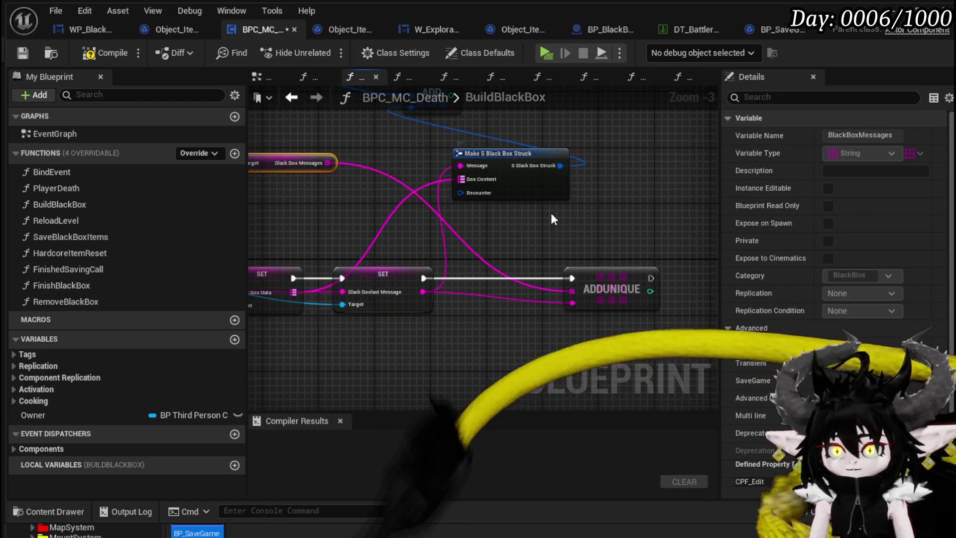
left_click(603, 289)
left_click_drag(312, 214, 468, 247)
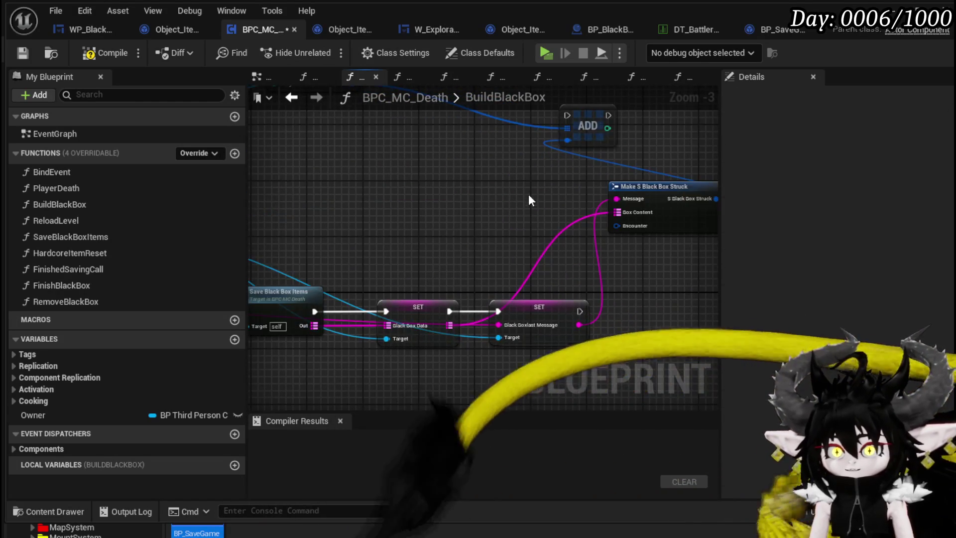
left_click_drag(528, 195, 507, 184)
Step: Place the Make S Black Box struct and ADD nodes beside the SET chain
left_click_drag(631, 175, 658, 308)
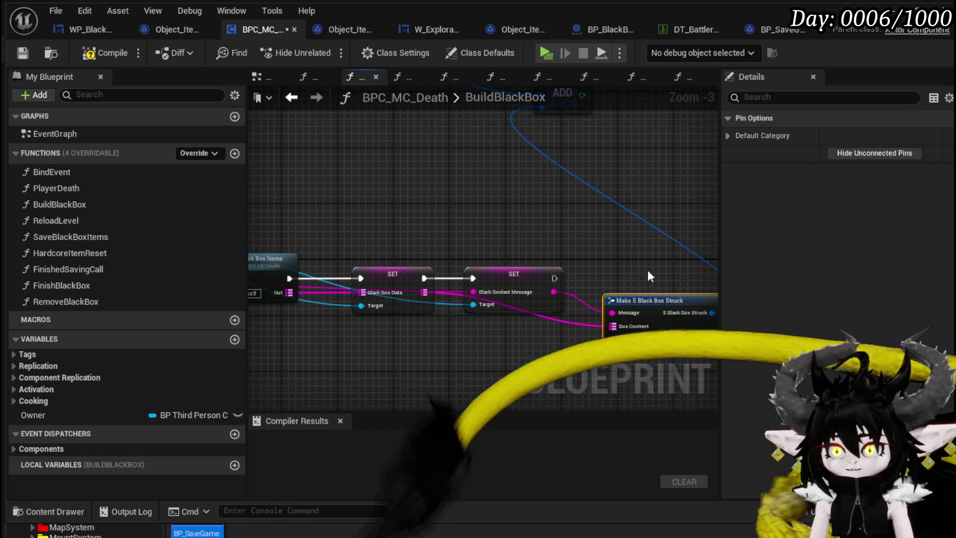
left_click_drag(648, 270, 555, 317)
mouse_move(462, 123)
left_mouse_down()
mouse_move(559, 261)
mouse_move(573, 298)
mouse_move(551, 291)
left_mouse_up()
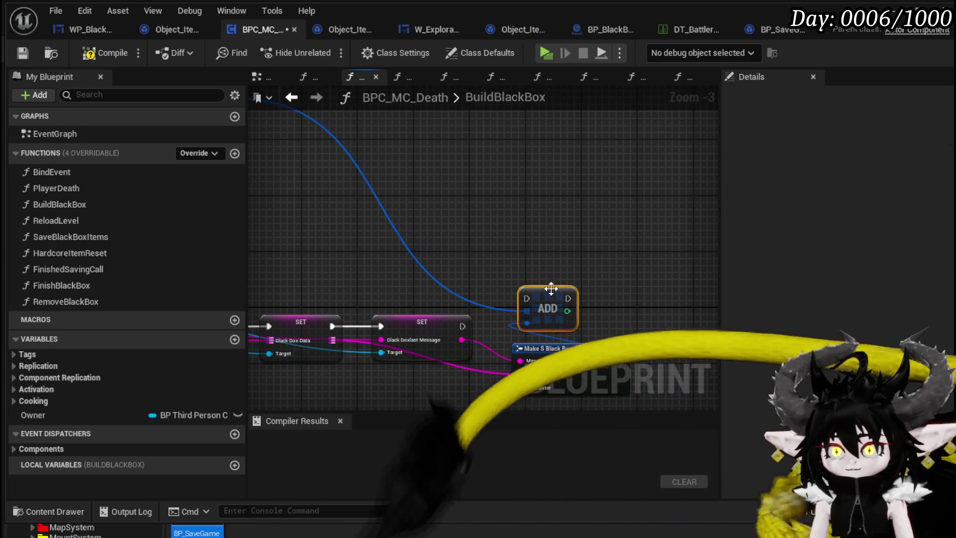
mouse_move(463, 326)
left_mouse_down()
mouse_move(506, 301)
mouse_move(587, 297)
left_mouse_up()
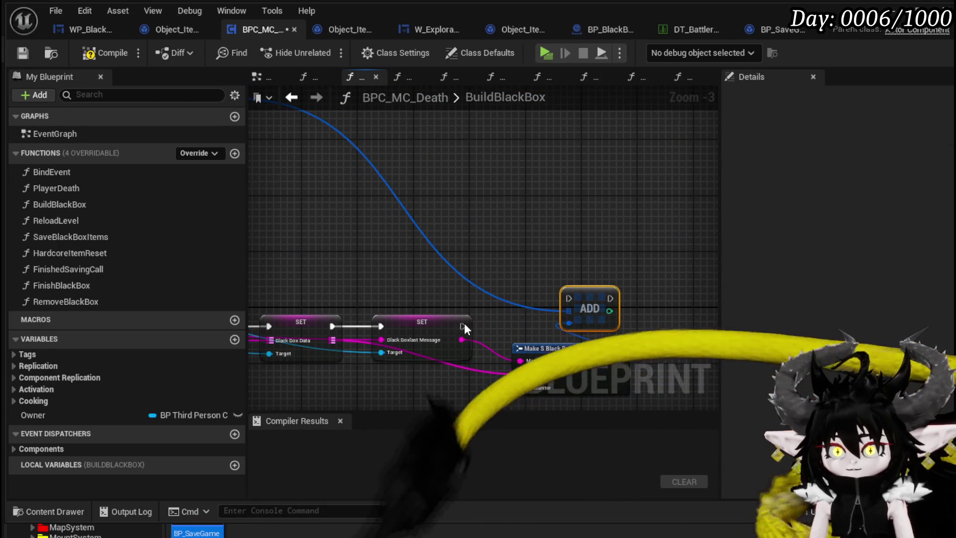
left_click_drag(585, 298, 494, 228)
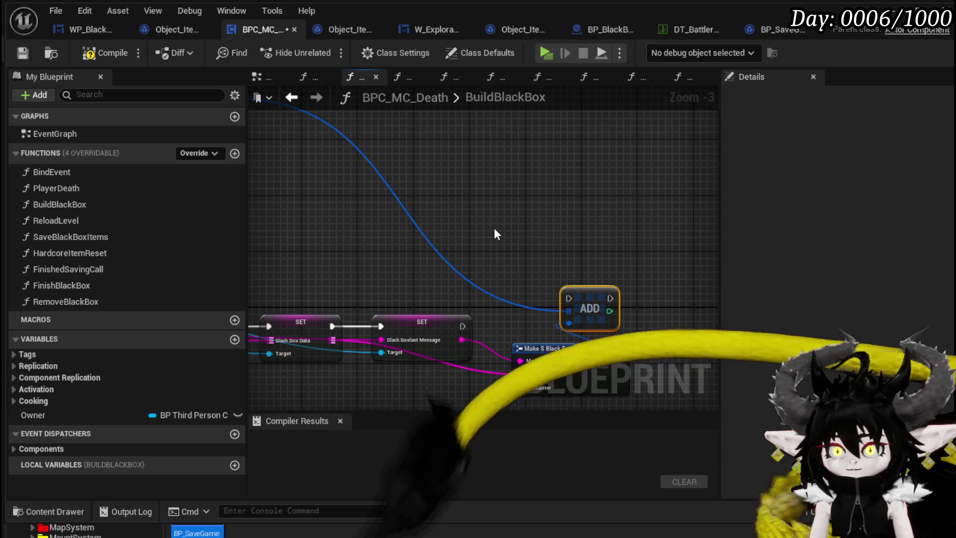
right_click(566, 253)
left_click(440, 222)
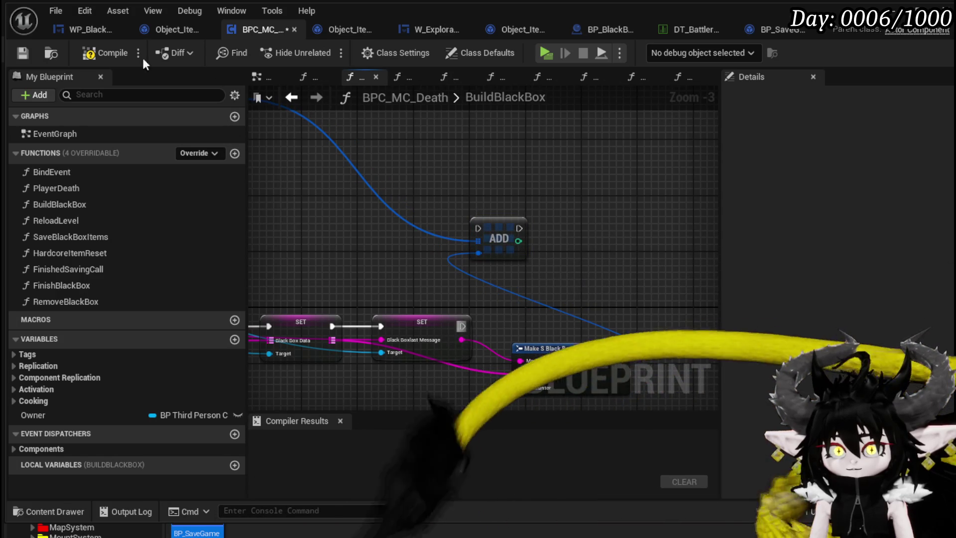
Step: Compile, then wire the second SET node's execution into ADD
left_click(103, 53)
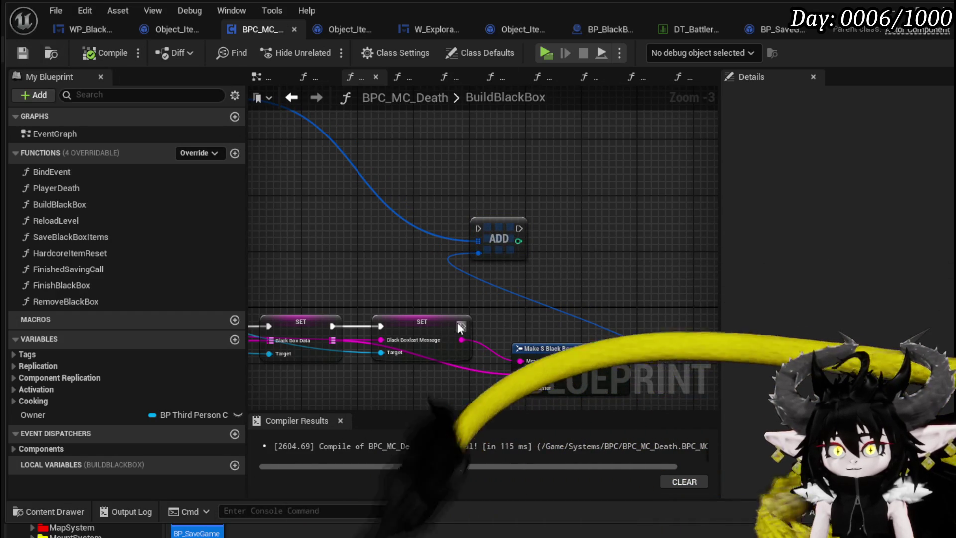
mouse_move(463, 327)
left_mouse_down()
mouse_move(469, 233)
mouse_move(479, 229)
left_mouse_up()
mouse_move(508, 231)
left_mouse_down()
mouse_move(621, 272)
mouse_move(631, 301)
left_mouse_up()
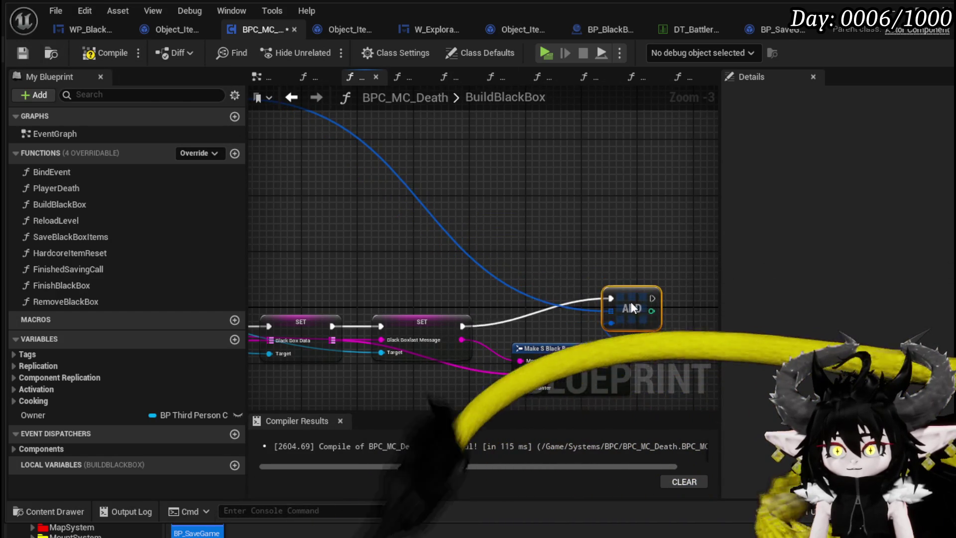
Step: Place the BlackBoxSave getter beside ADD and recompile BPC_MC_Death
scroll(630, 301, "down", 1)
mouse_move(350, 135)
left_mouse_down()
mouse_move(668, 267)
mouse_move(650, 257)
left_mouse_up()
left_click_drag(464, 318, 479, 282)
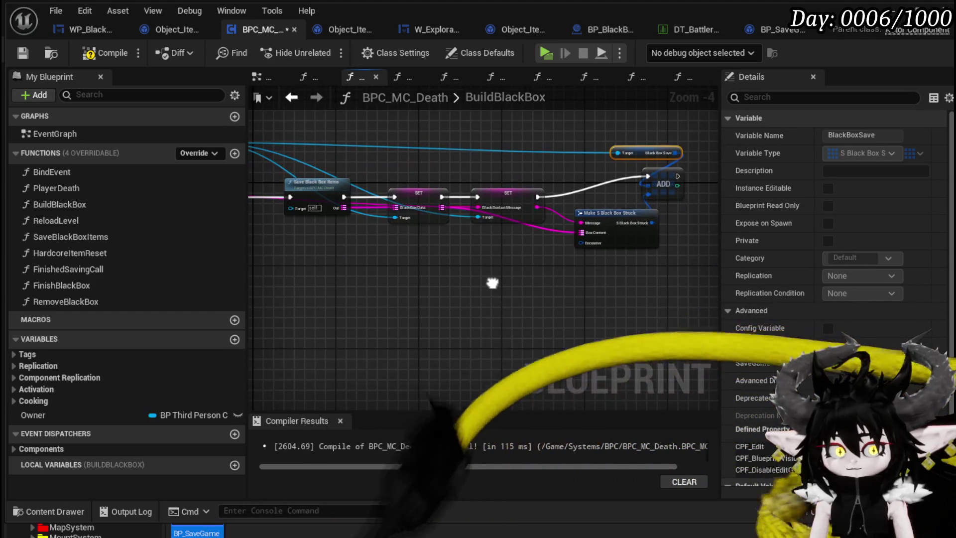
left_click(92, 50)
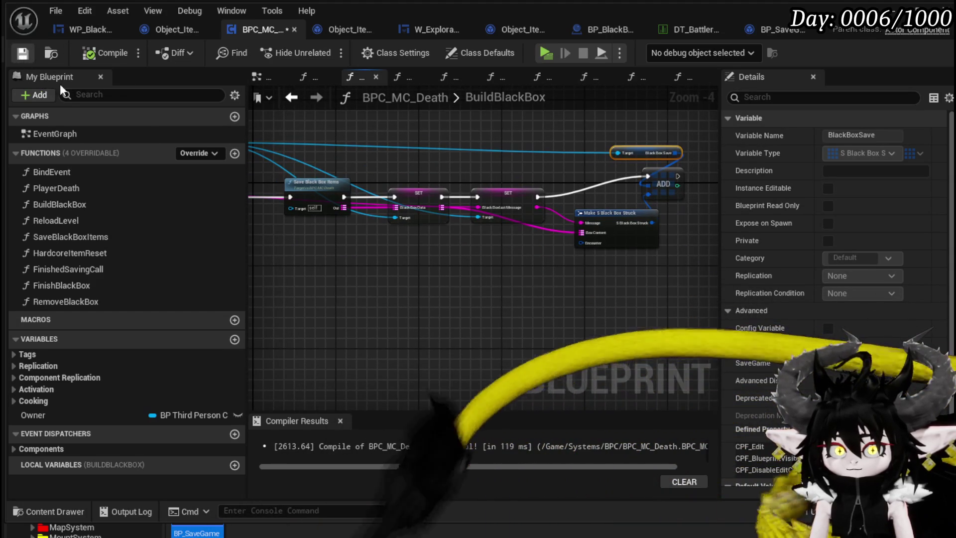
scroll(596, 244, "up", 2)
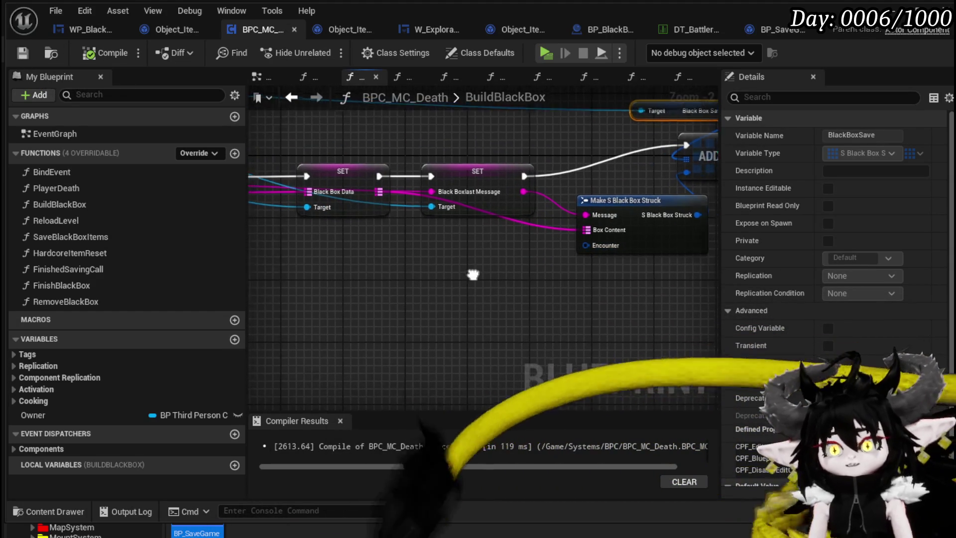
scroll(539, 265, "down", 1)
mouse_move(548, 261)
left_mouse_down()
mouse_move(481, 289)
mouse_move(655, 272)
left_mouse_up()
left_click(420, 318)
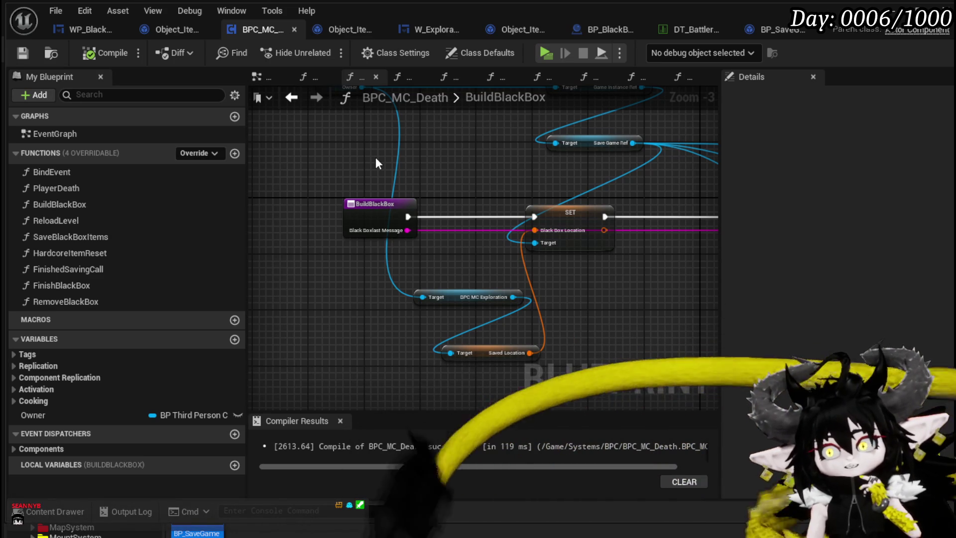
Step: Add a Get Combat Manager node below the SET chain
left_click_drag(375, 157, 199, 112)
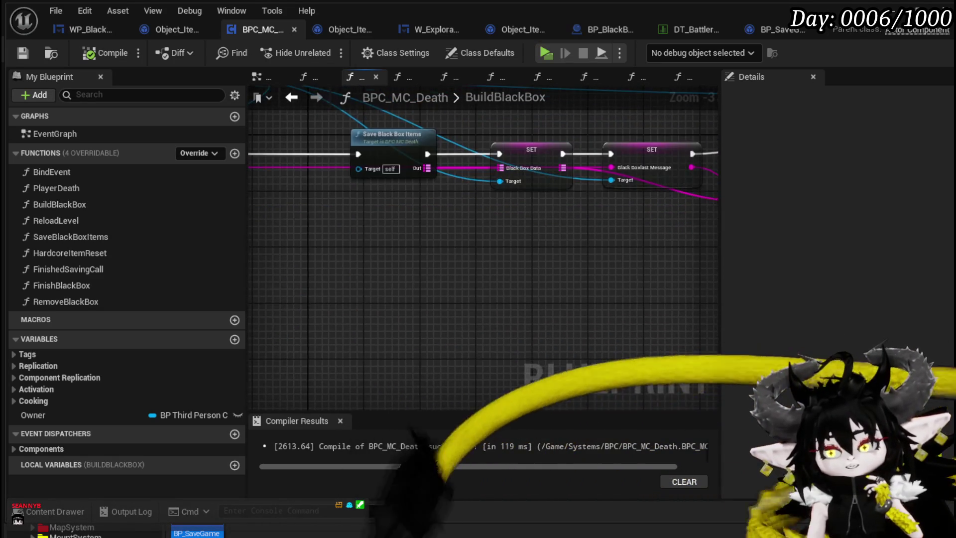
left_click_drag(443, 272, 374, 281)
right_click(379, 282)
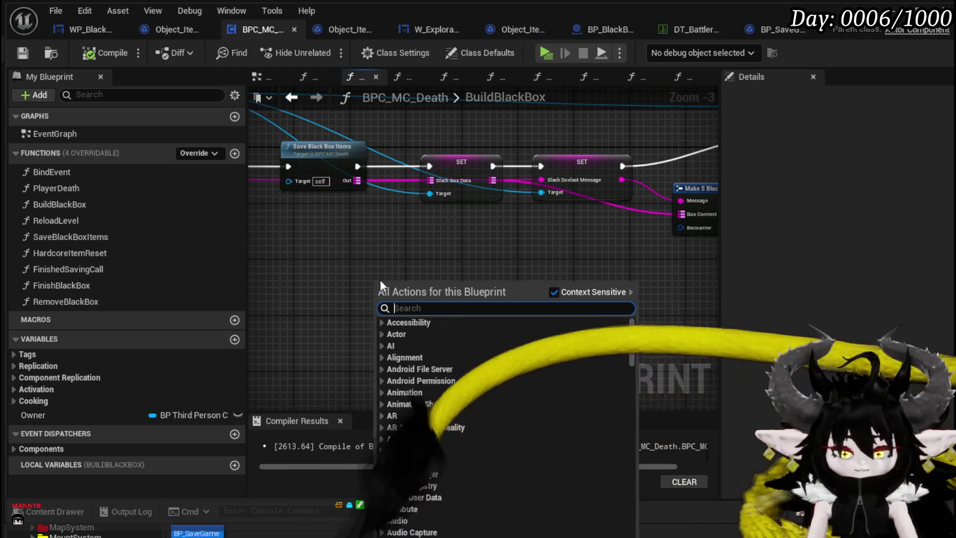
type("get combat")
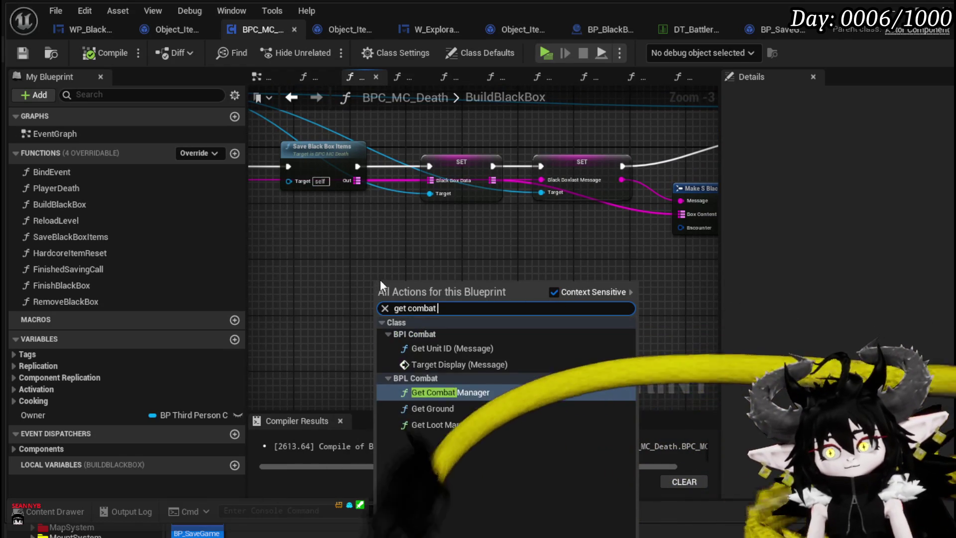
type("ma")
key("Return")
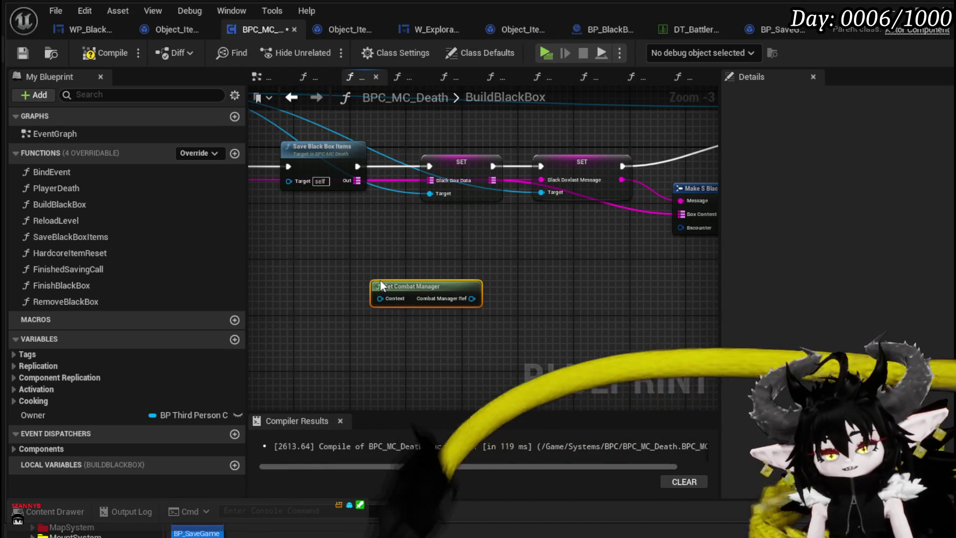
Step: Feed the Owner variable into Get Combat Manager's Context pin and position both nodes
left_click_drag(385, 295, 402, 251)
type("Self")
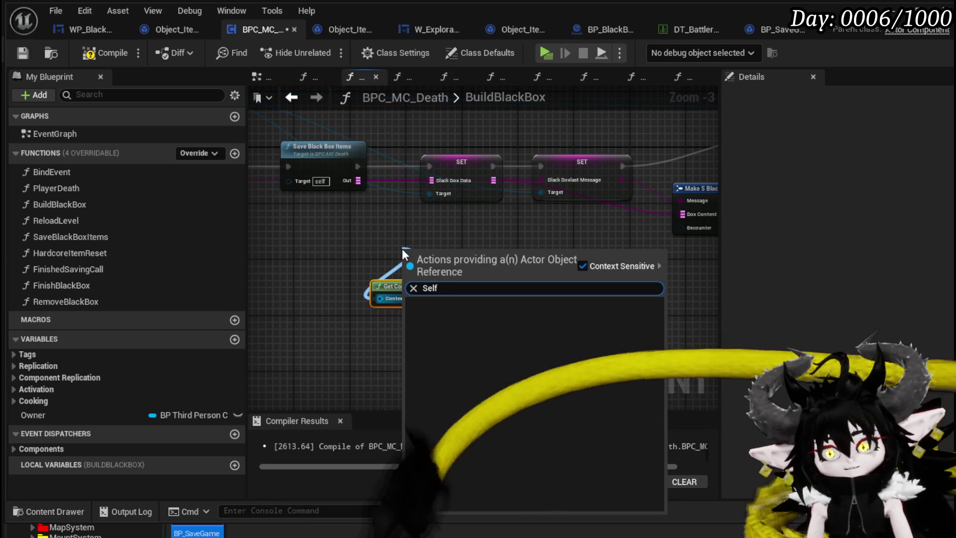
key("Escape")
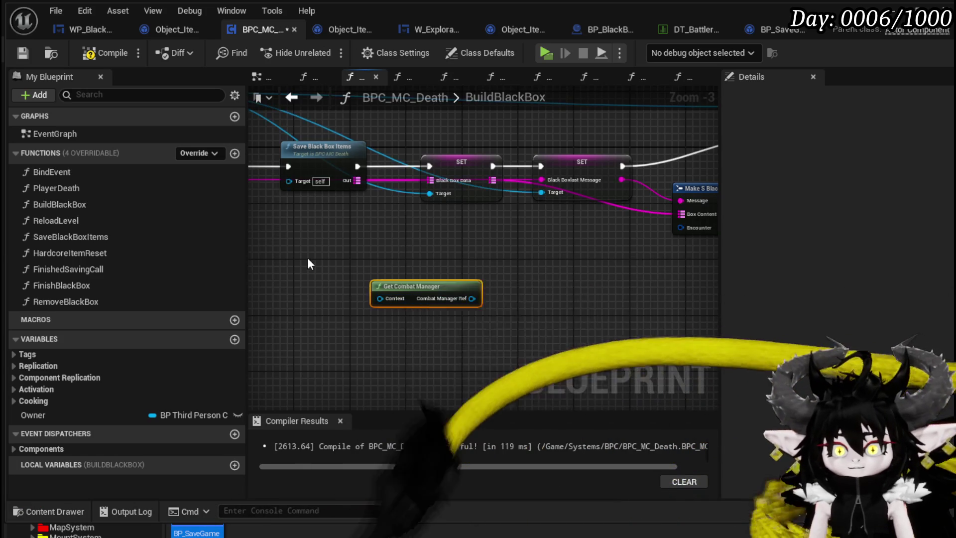
left_click_drag(94, 413, 438, 330)
left_click_drag(378, 297, 378, 298)
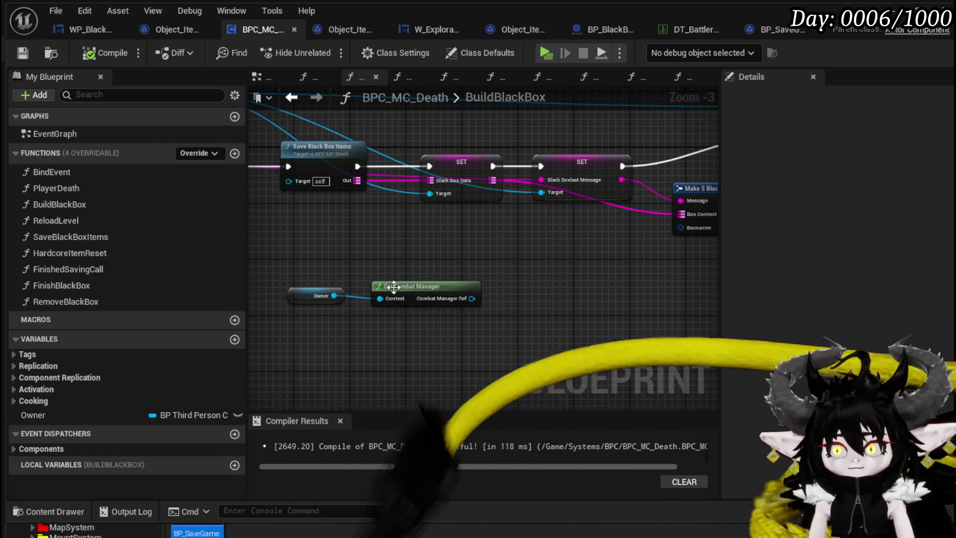
mouse_move(348, 304)
left_mouse_down()
mouse_move(603, 267)
mouse_move(378, 272)
mouse_move(567, 271)
mouse_move(429, 242)
mouse_move(387, 249)
left_mouse_up()
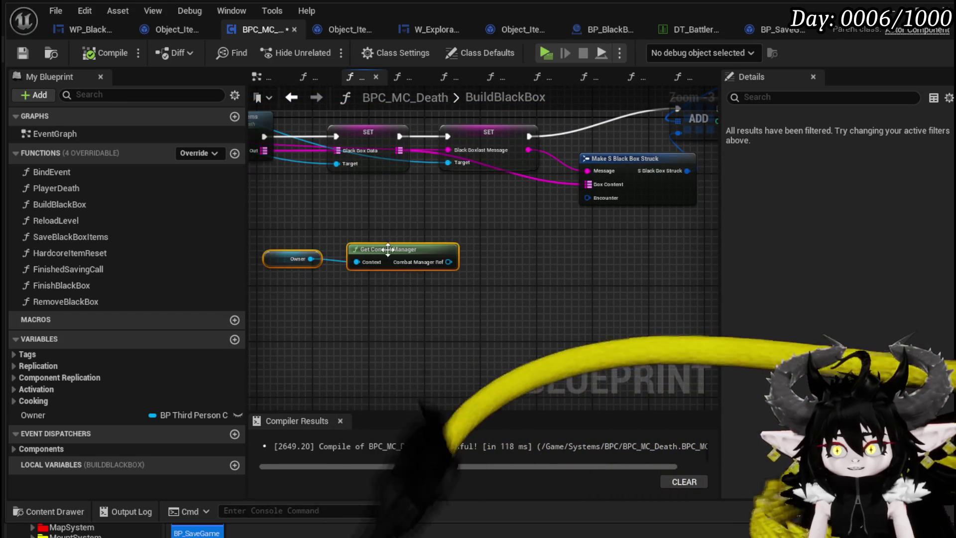
left_click(398, 318)
Step: Save BPC_MC_Death and frame the whole function
left_click(23, 55)
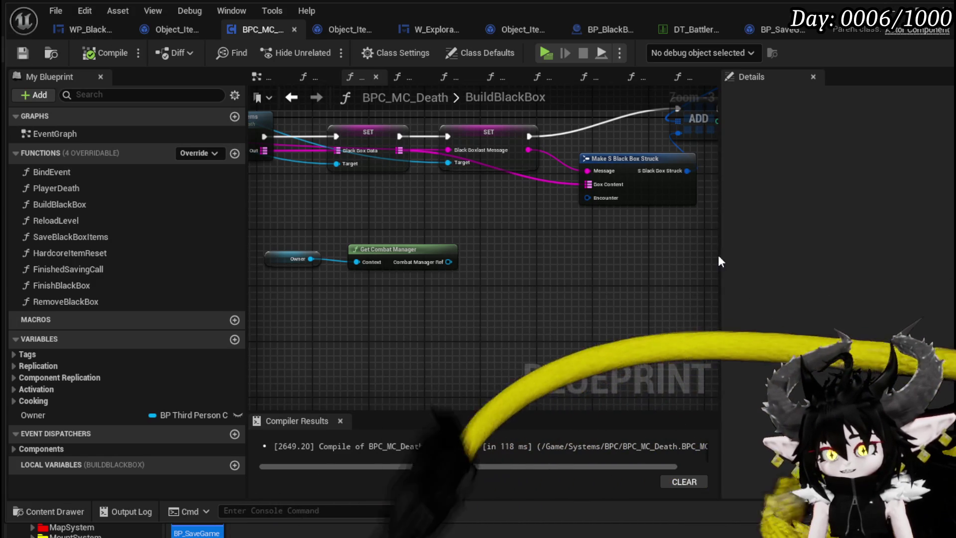
left_click_drag(718, 256, 708, 256)
key("Home")
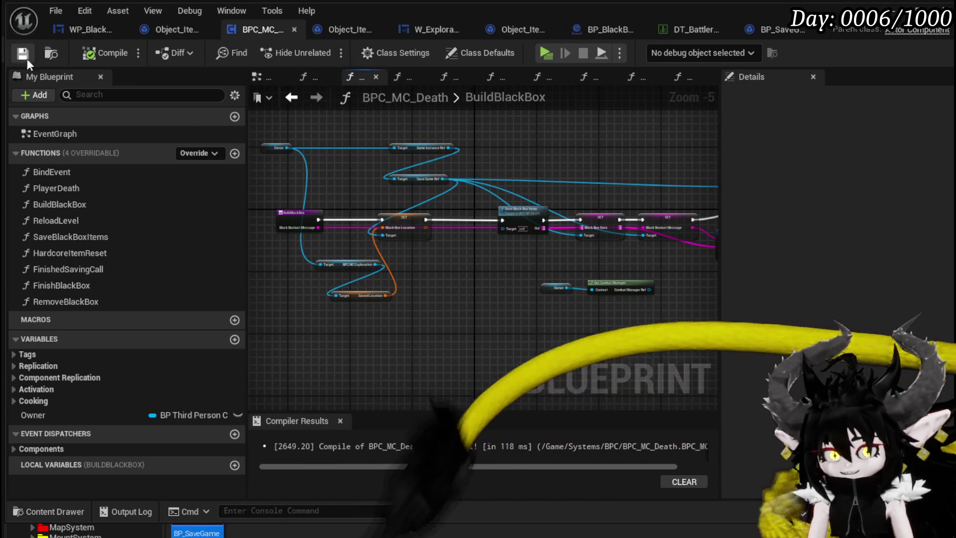
left_click_drag(577, 255, 465, 247)
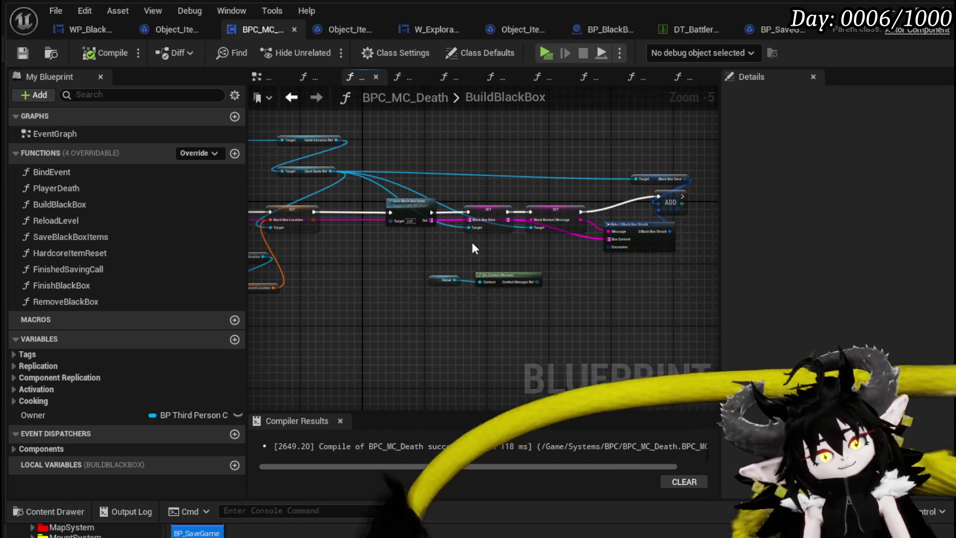
left_click(23, 53)
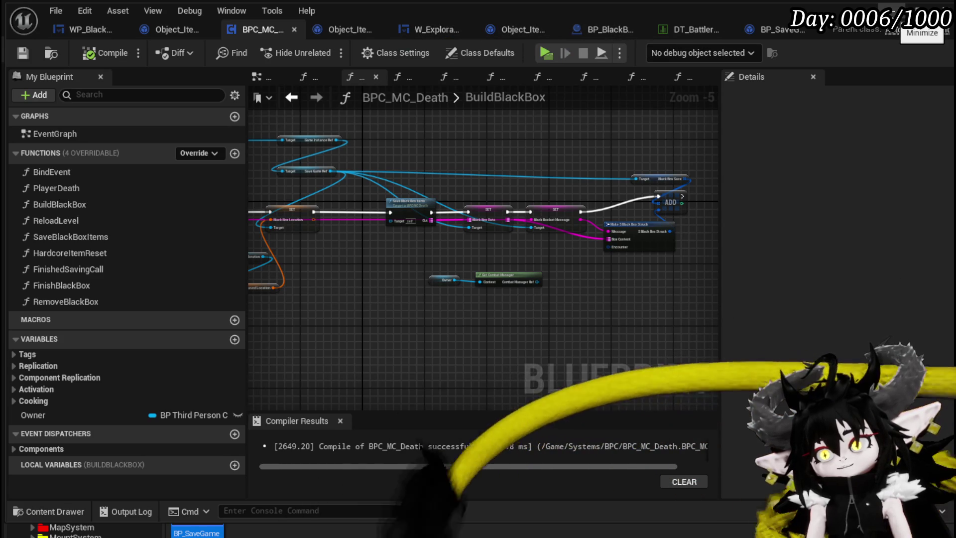
Step: Go to the combat system's Managers folder and open the Combat_Manager Blueprint
left_click(901, 11)
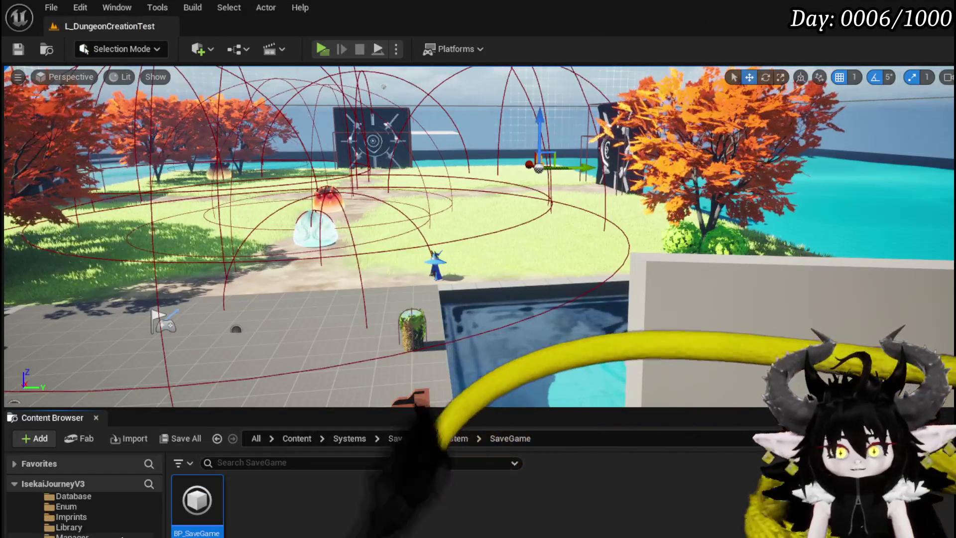
scroll(122, 537, "up", 2)
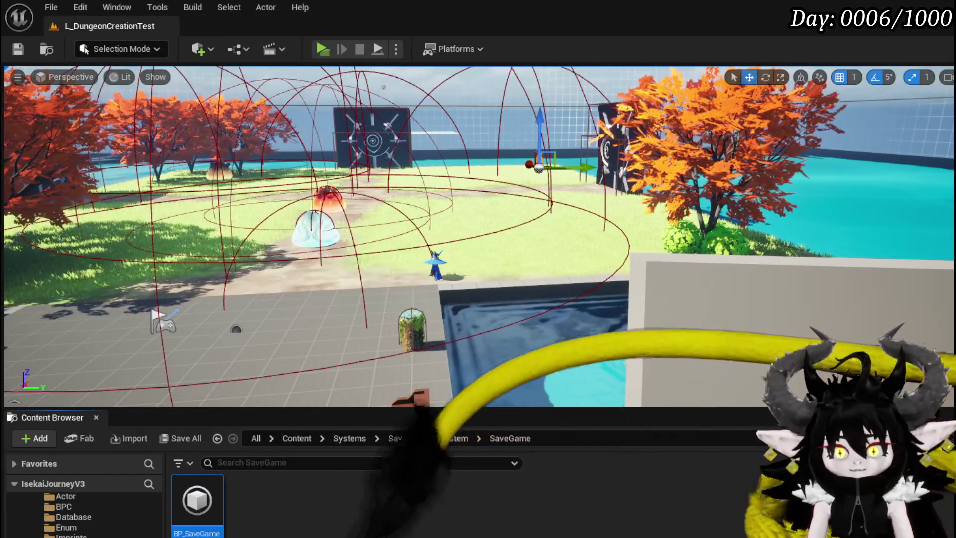
scroll(93, 507, "up", 2)
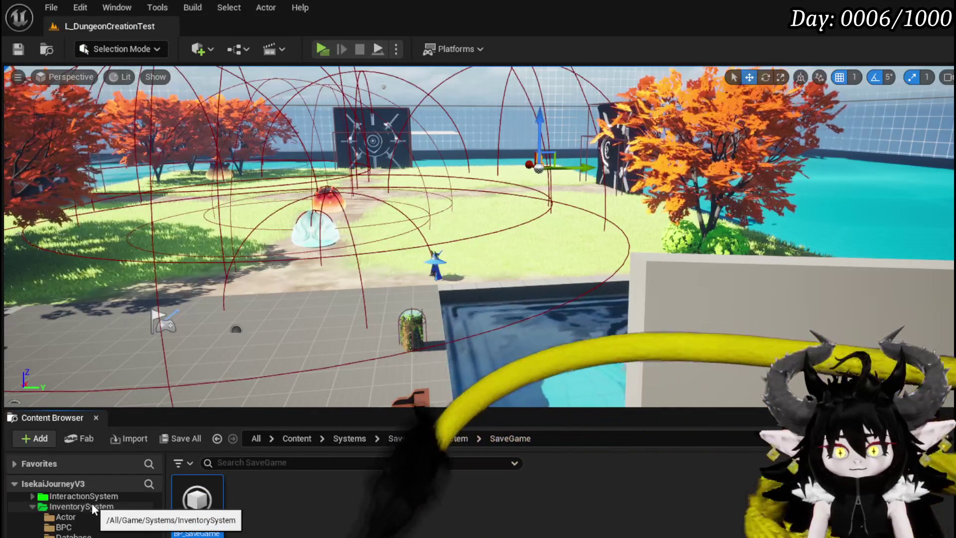
scroll(92, 503, "up", 2)
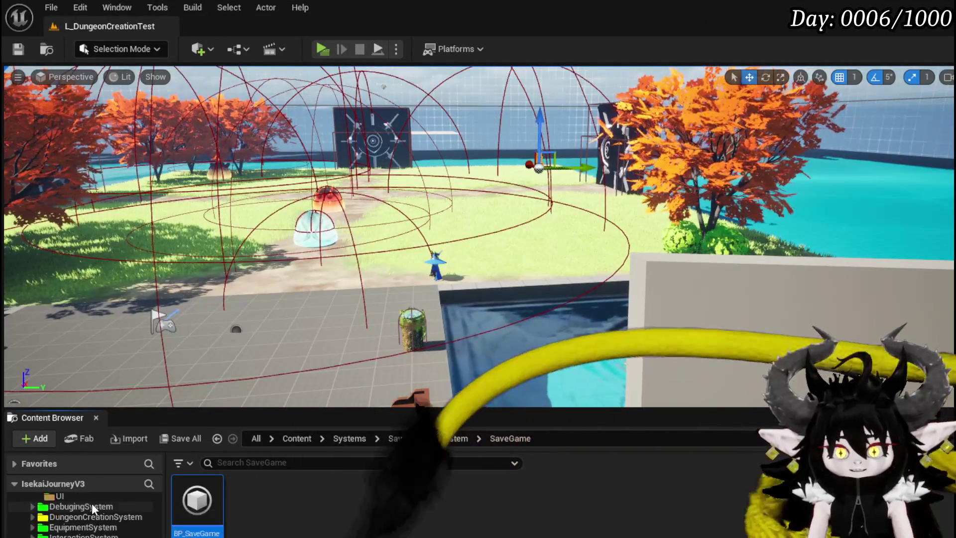
scroll(92, 503, "up", 4)
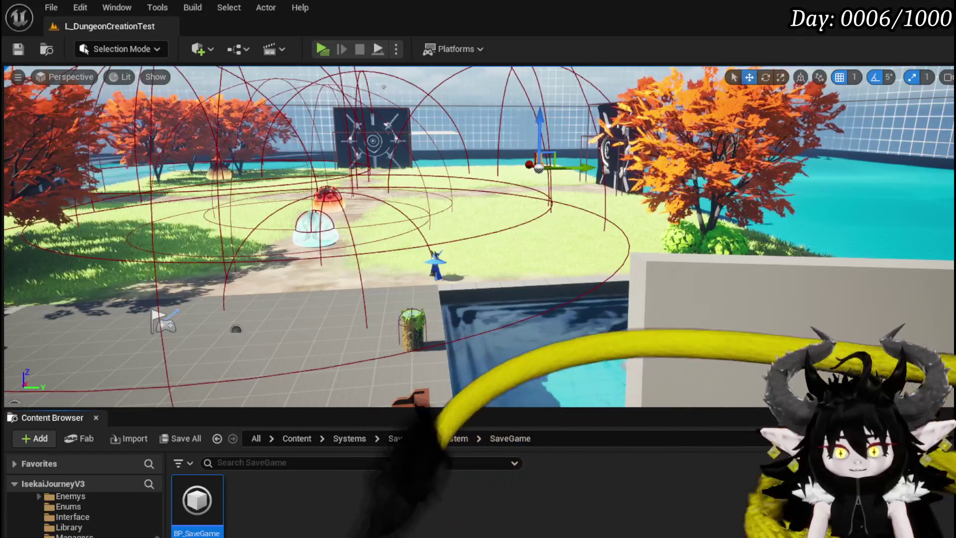
scroll(92, 503, "up", 2)
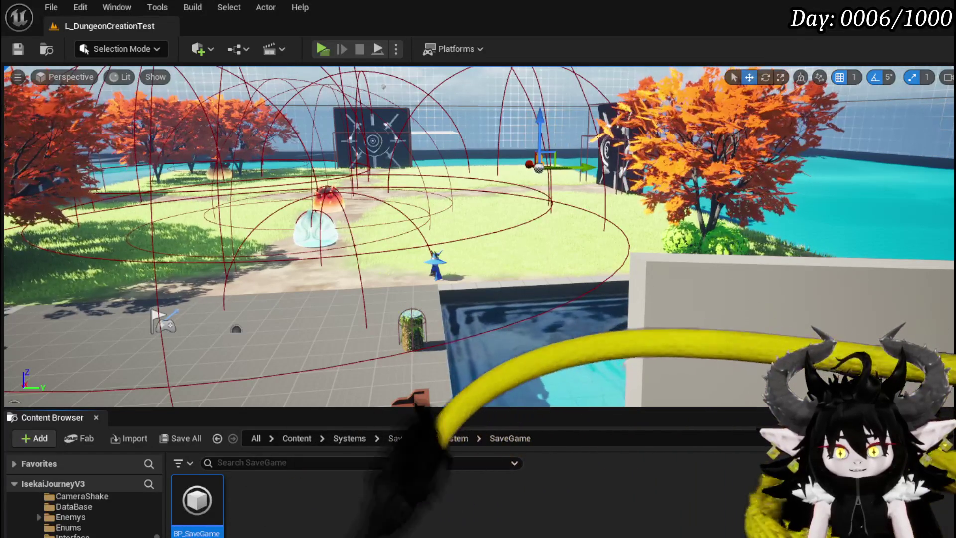
scroll(85, 513, "down", 2)
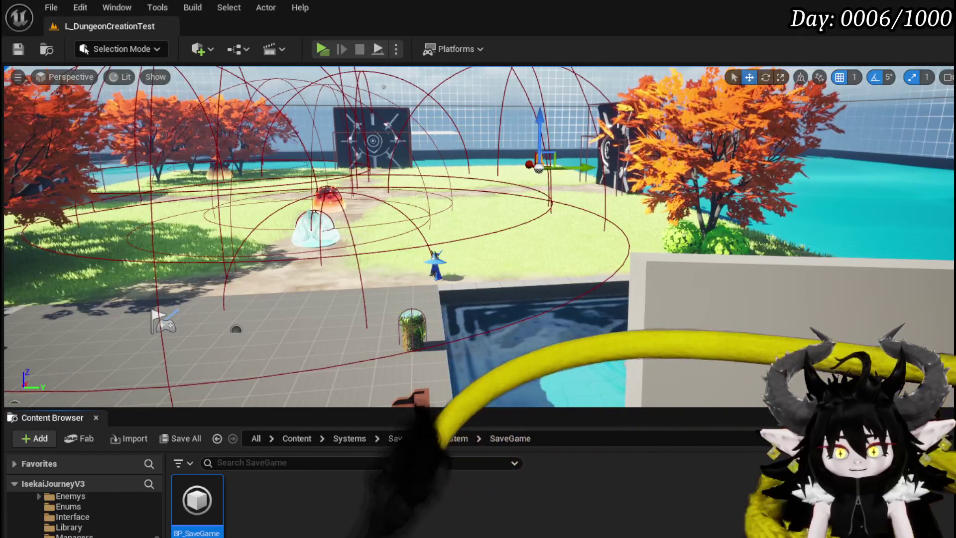
scroll(85, 513, "up", 2)
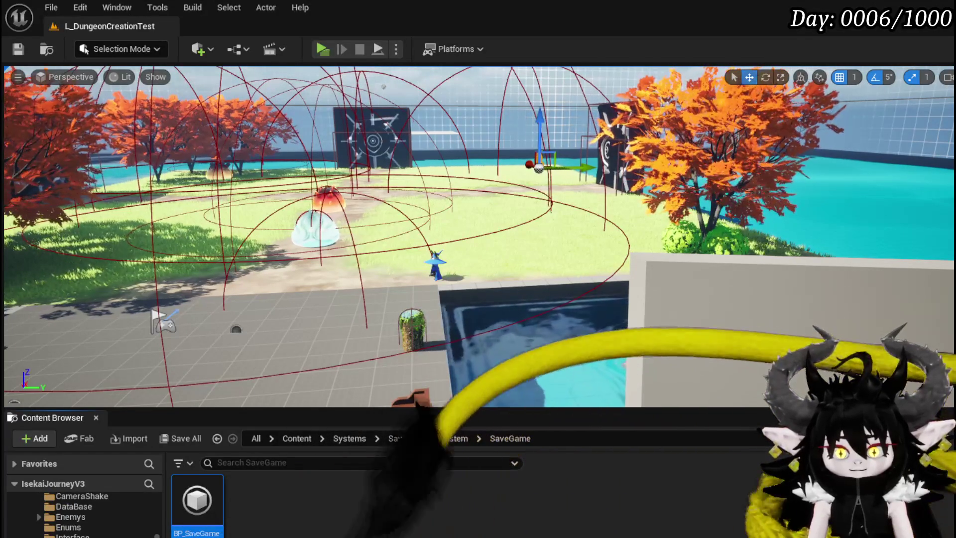
key("alt+Left")
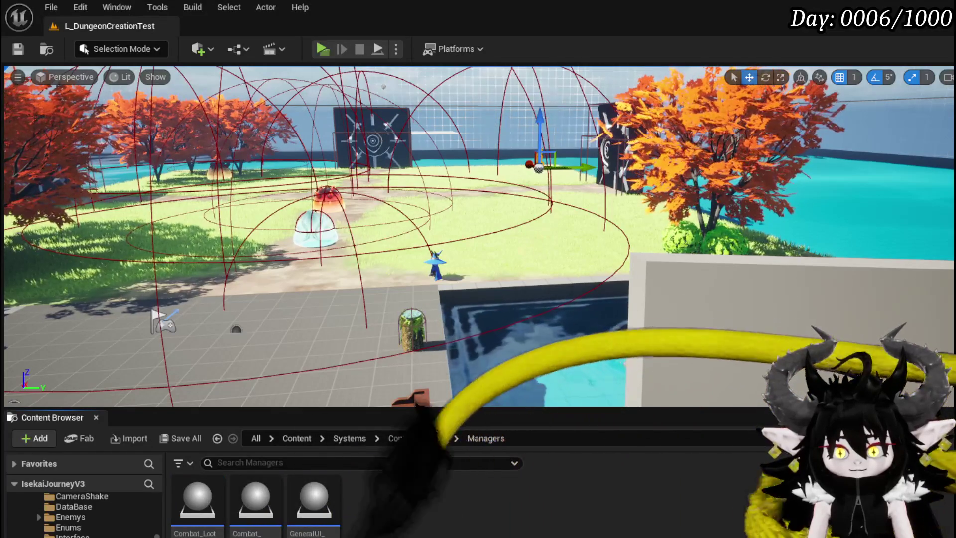
double_click(253, 499)
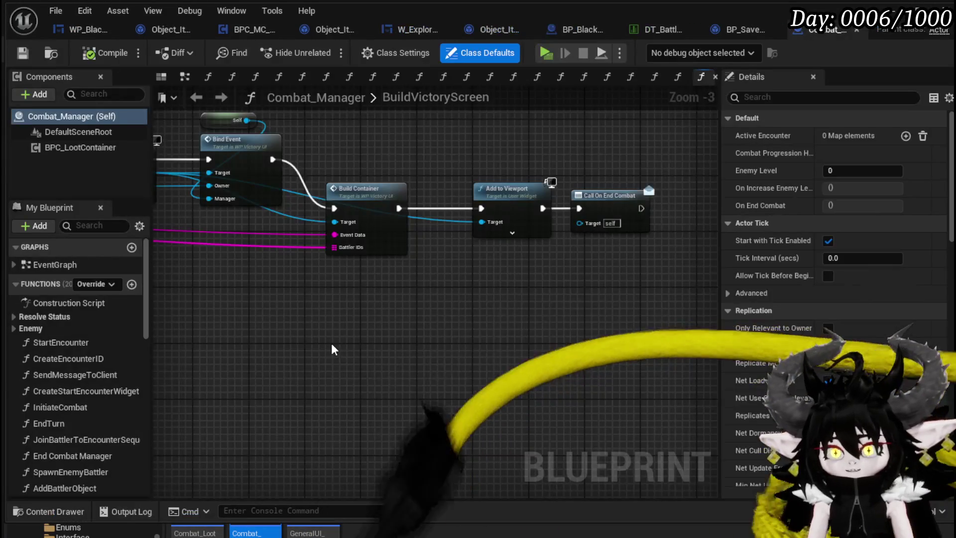
left_click_drag(332, 344, 445, 359)
left_click_drag(378, 347, 555, 347)
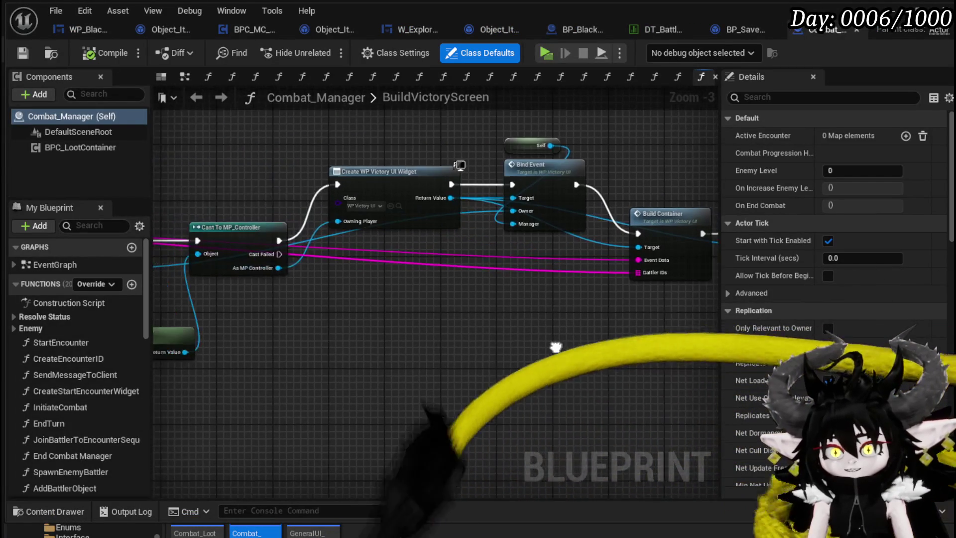
scroll(348, 320, "down", 3)
scroll(456, 314, "up", 4)
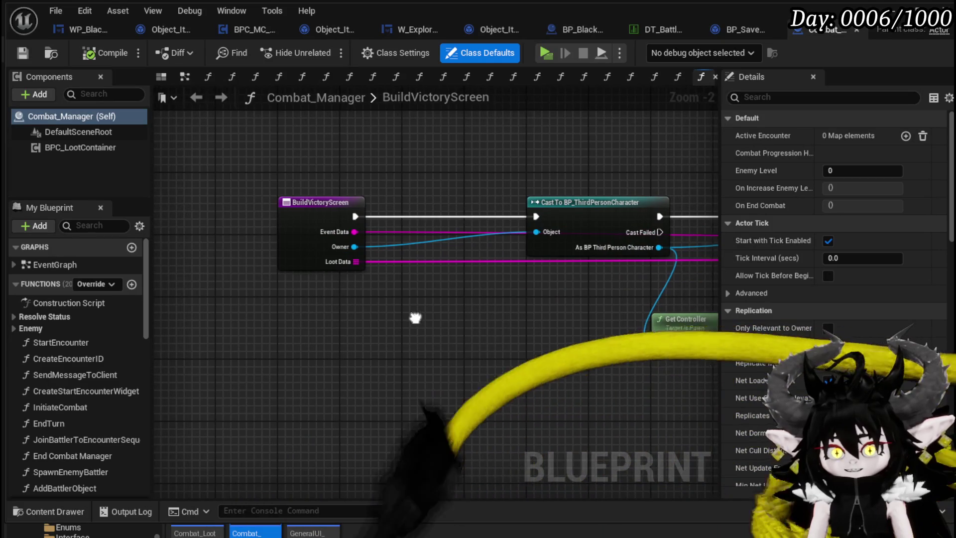
scroll(336, 320, "down", 3)
scroll(313, 325, "up", 1)
scroll(425, 310, "up", 1)
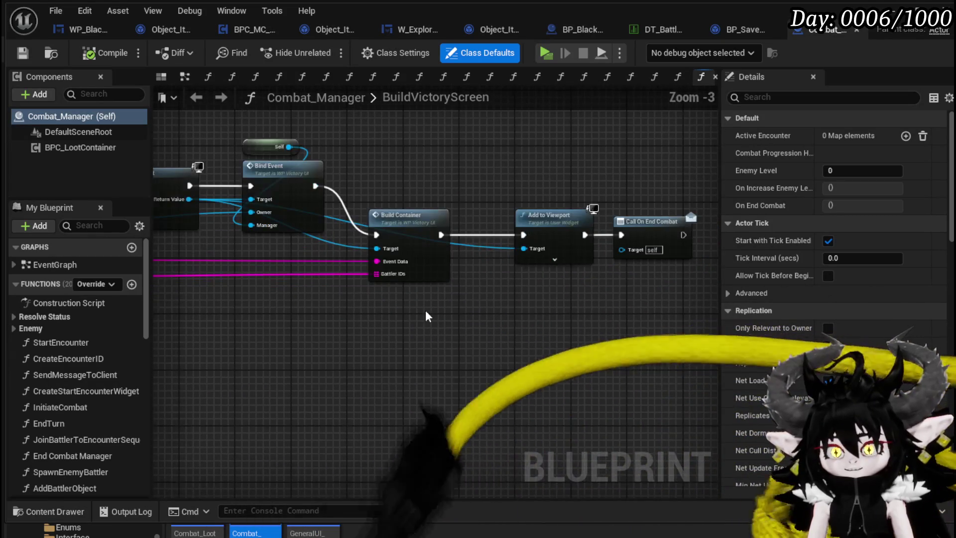
left_click_drag(429, 305, 501, 297)
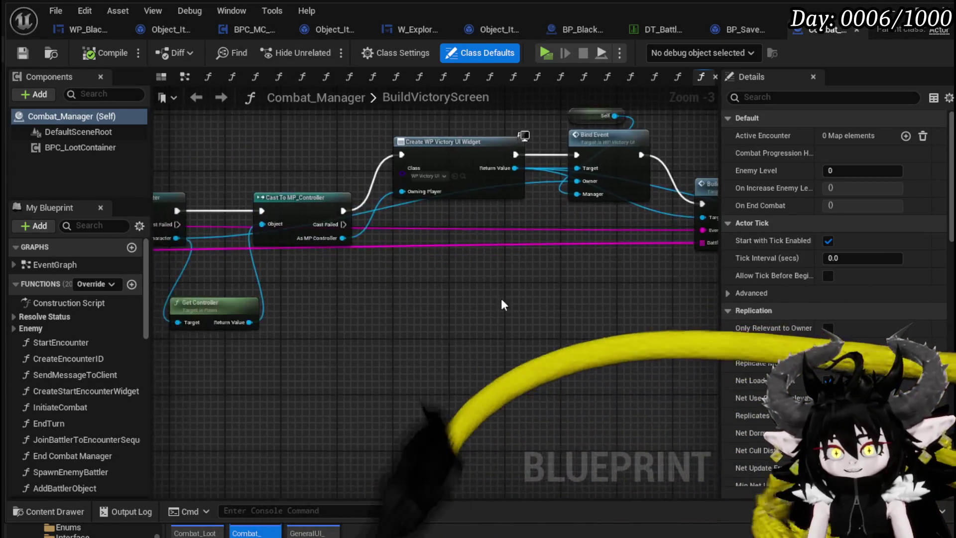
scroll(501, 297, "down", 2)
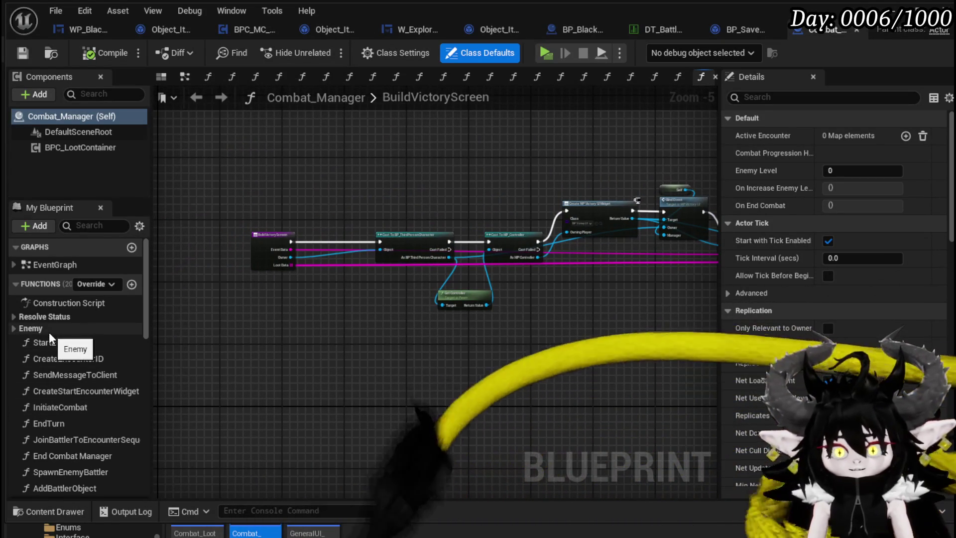
scroll(49, 333, "down", 2)
scroll(277, 245, "up", 3)
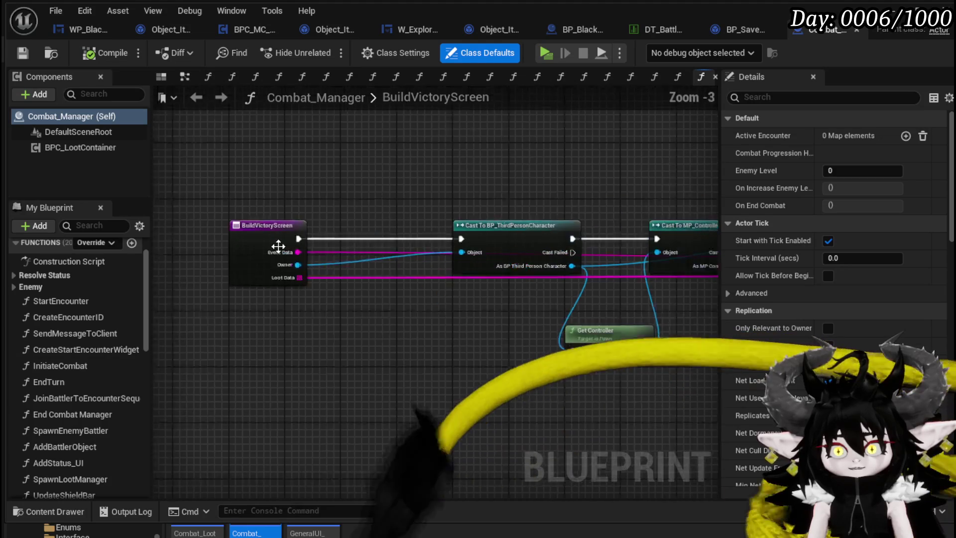
left_click(278, 245)
left_click_drag(212, 151, 279, 279)
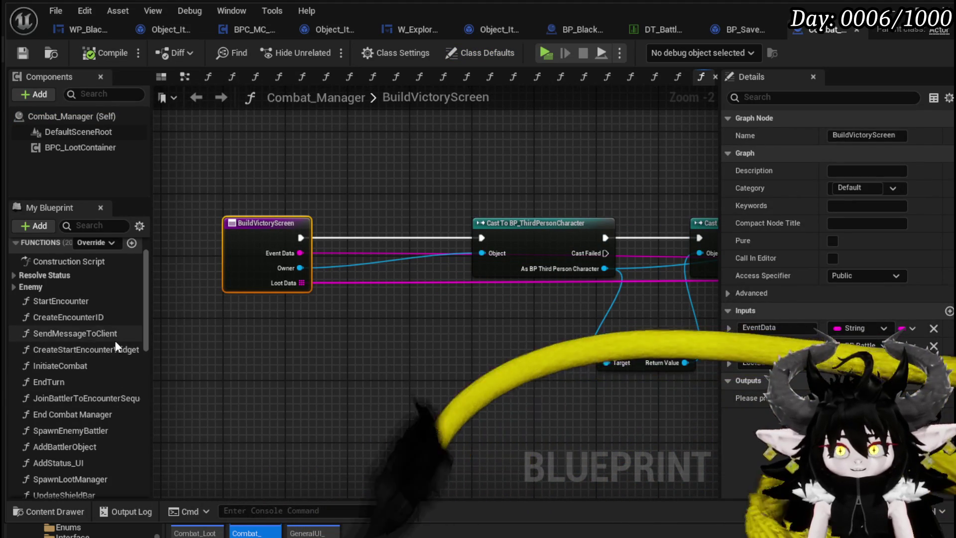
scroll(115, 340, "down", 1)
scroll(98, 376, "down", 6)
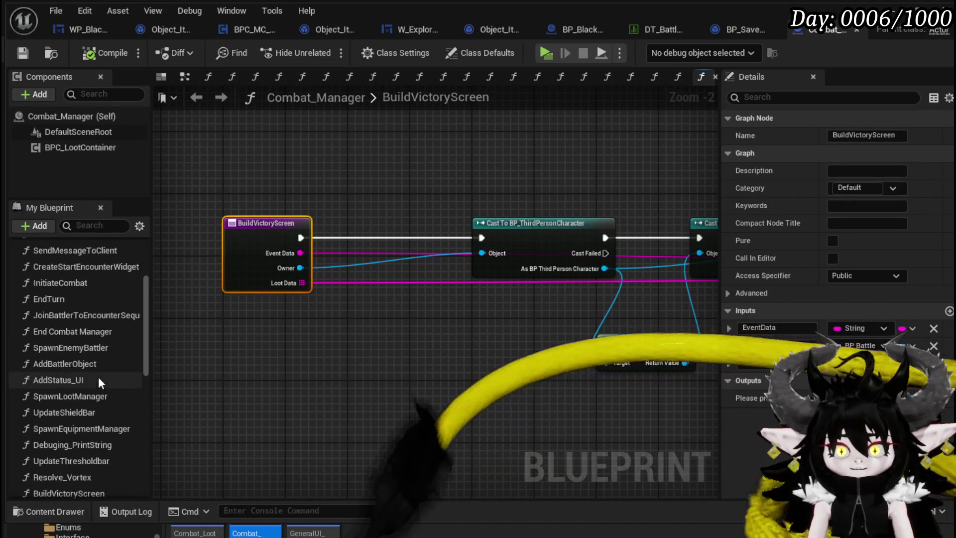
scroll(106, 381, "down", 2)
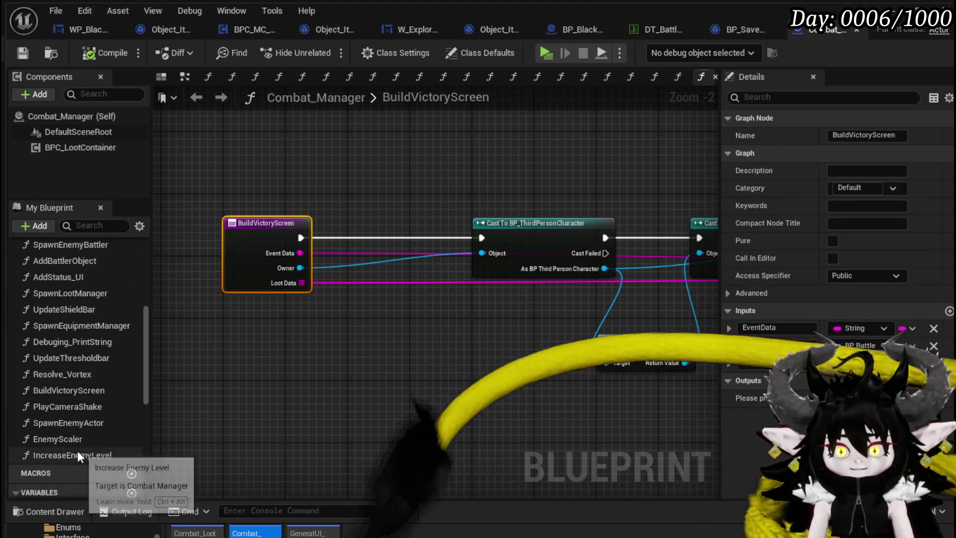
scroll(73, 378, "up", 9)
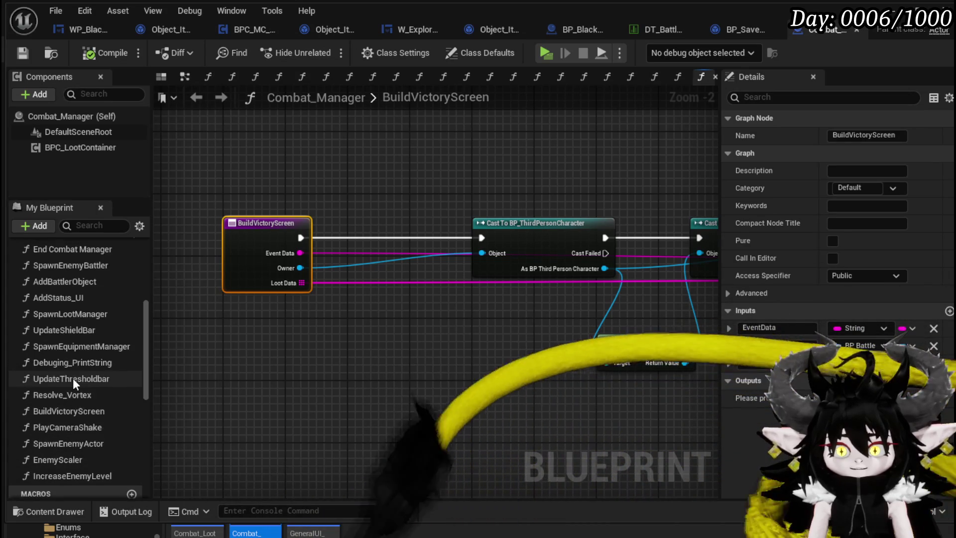
scroll(25, 333, "up", 2)
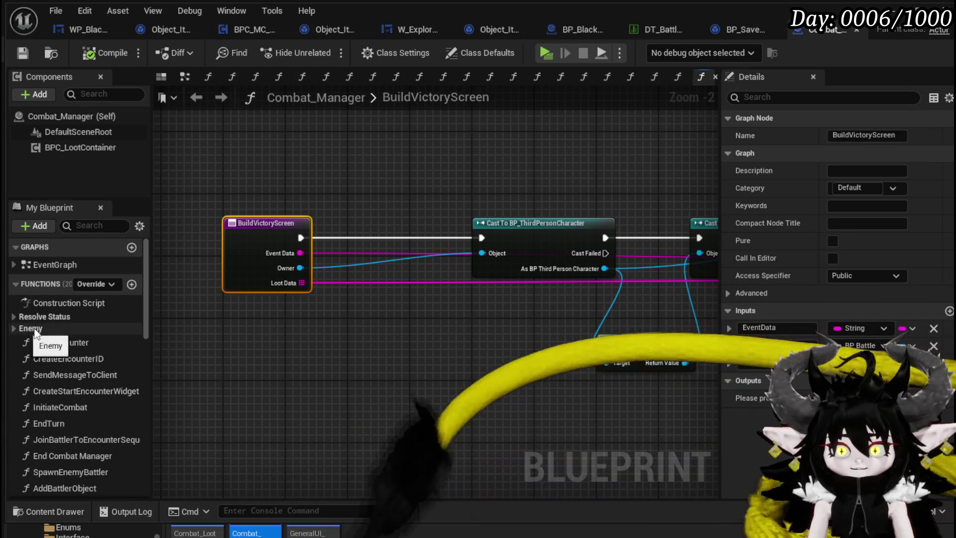
scroll(94, 353, "down", 5)
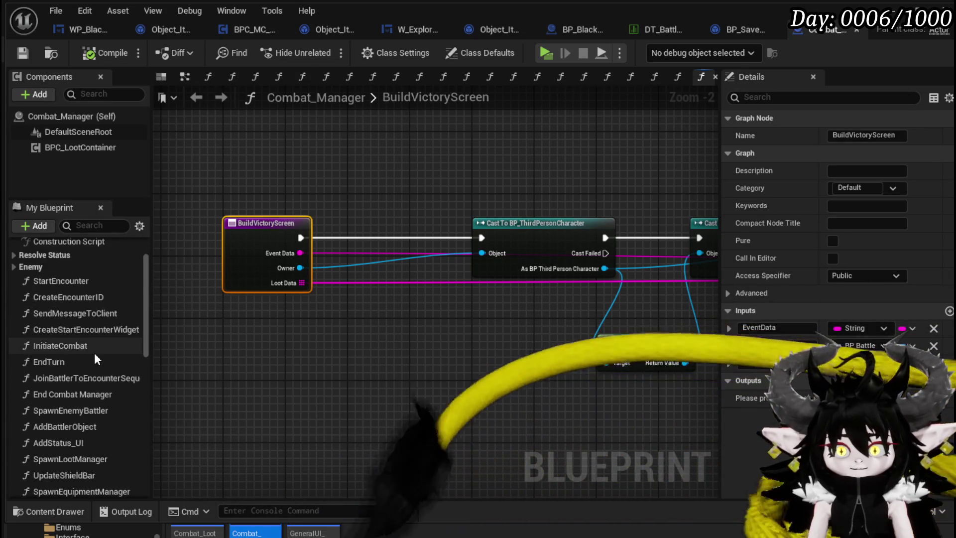
scroll(88, 368, "down", 1)
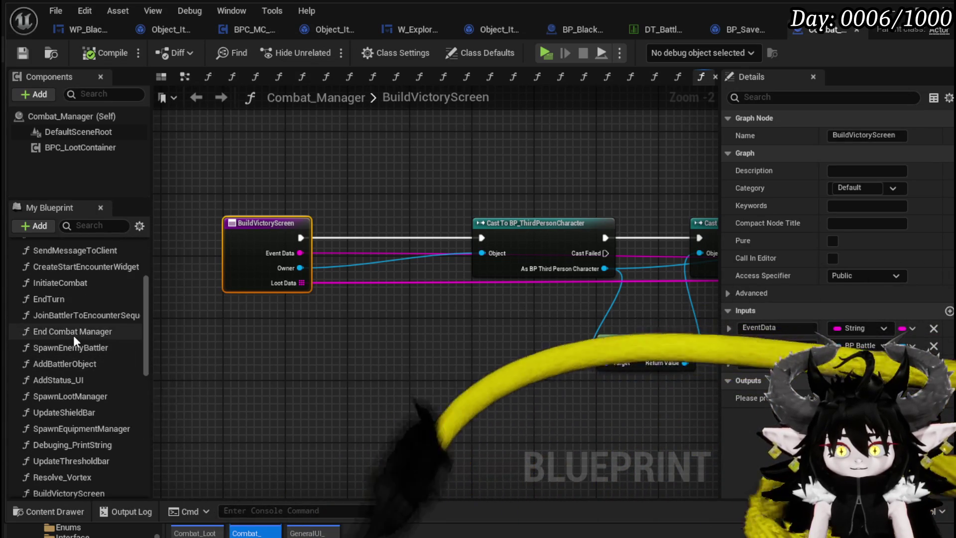
Step: Open the End Combat Manager graph and look over its Branch and Build Victory Screen nodes
double_click(73, 335)
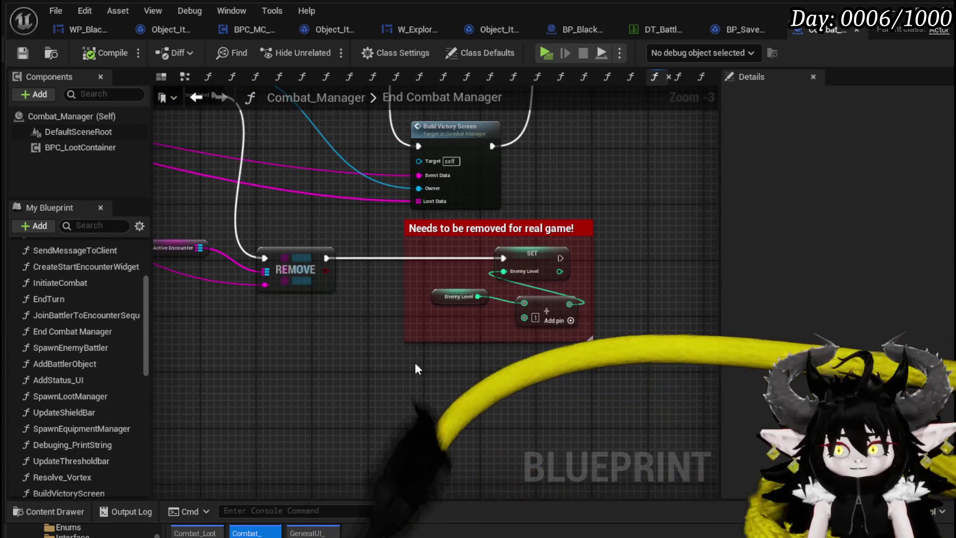
scroll(370, 350, "down", 1)
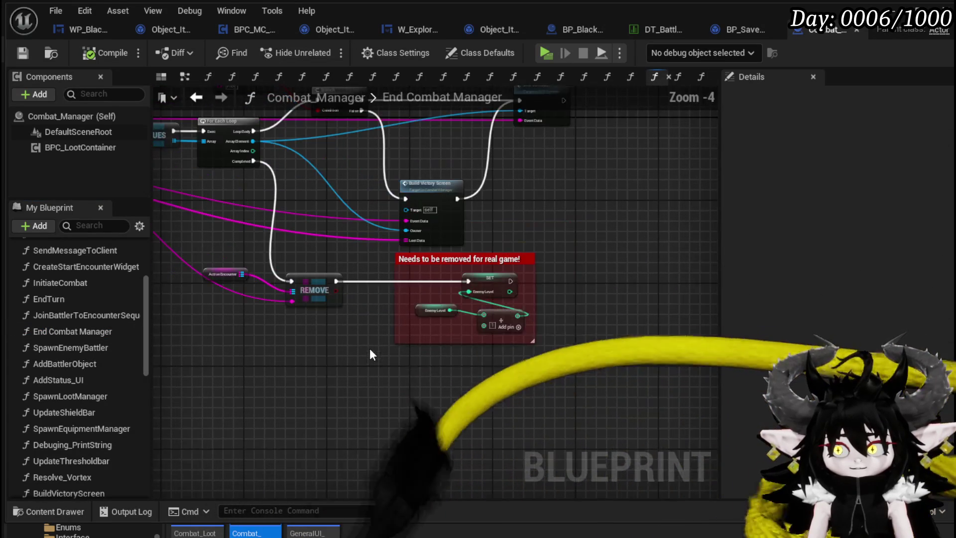
left_click_drag(204, 339, 315, 294)
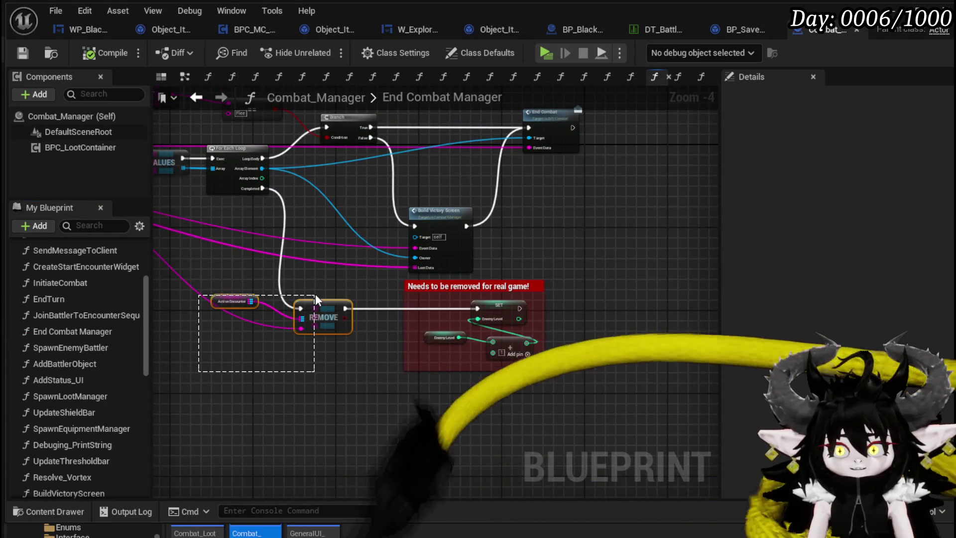
left_click_drag(253, 277, 352, 383)
scroll(454, 300, "up", 3)
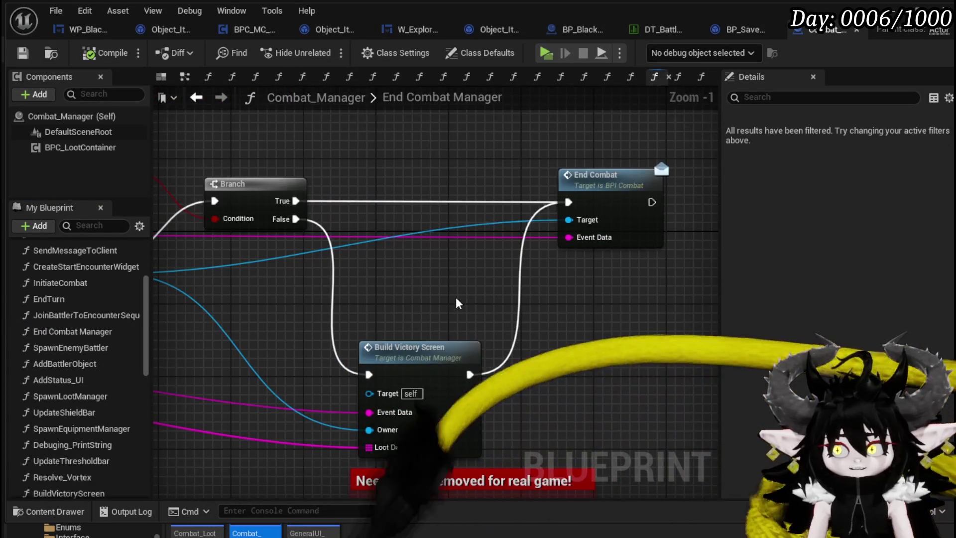
left_click(414, 346)
scroll(423, 250, "down", 1)
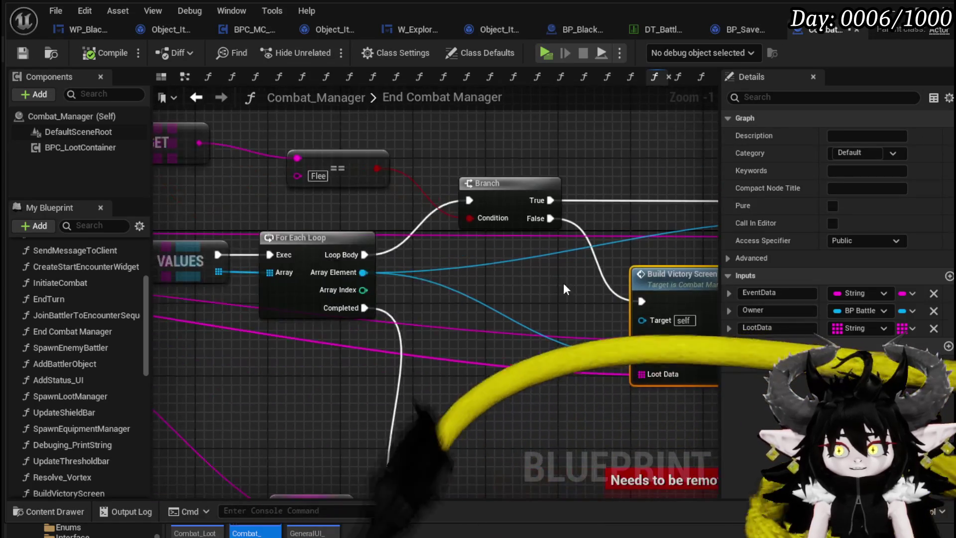
left_click_drag(424, 250, 617, 286)
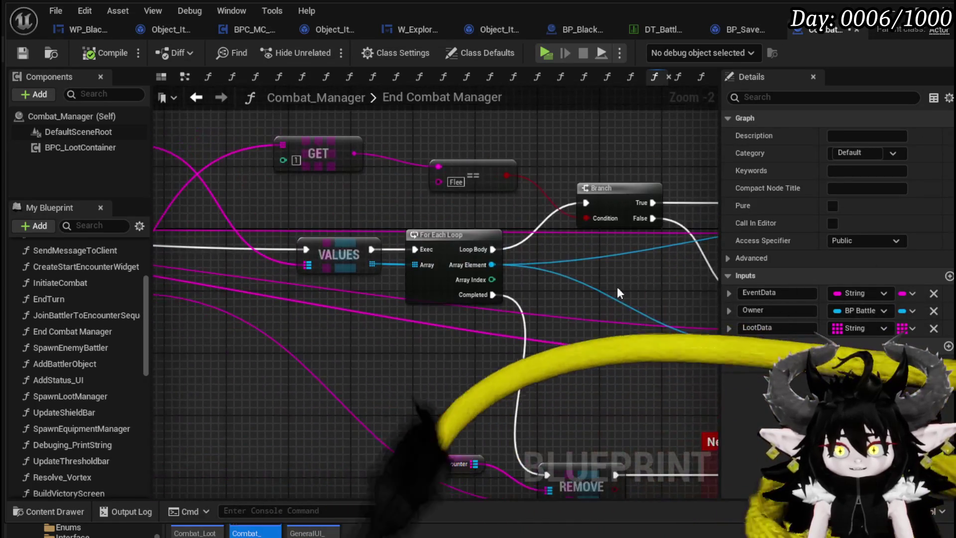
mouse_move(368, 207)
left_mouse_down()
mouse_move(215, 249)
mouse_move(450, 250)
mouse_move(506, 235)
mouse_move(687, 226)
mouse_move(183, 242)
mouse_move(245, 253)
mouse_move(395, 220)
mouse_move(391, 139)
left_mouse_up()
Step: Move the GET and Flee comparison nodes up, then view the entry and Parse Into Array nodes
left_click(380, 237)
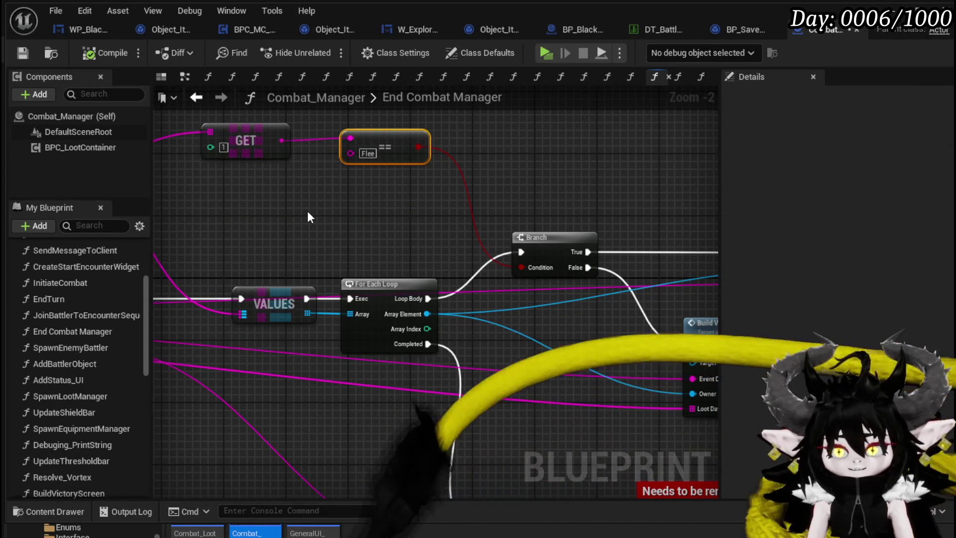
mouse_move(307, 218)
left_mouse_down()
mouse_move(164, 217)
mouse_move(422, 220)
mouse_move(317, 220)
mouse_move(683, 203)
mouse_move(695, 160)
mouse_move(607, 155)
mouse_move(584, 190)
mouse_move(522, 188)
mouse_move(690, 188)
mouse_move(11, 189)
mouse_move(32, 156)
mouse_move(118, 119)
left_mouse_up()
left_click_drag(324, 308, 518, 324)
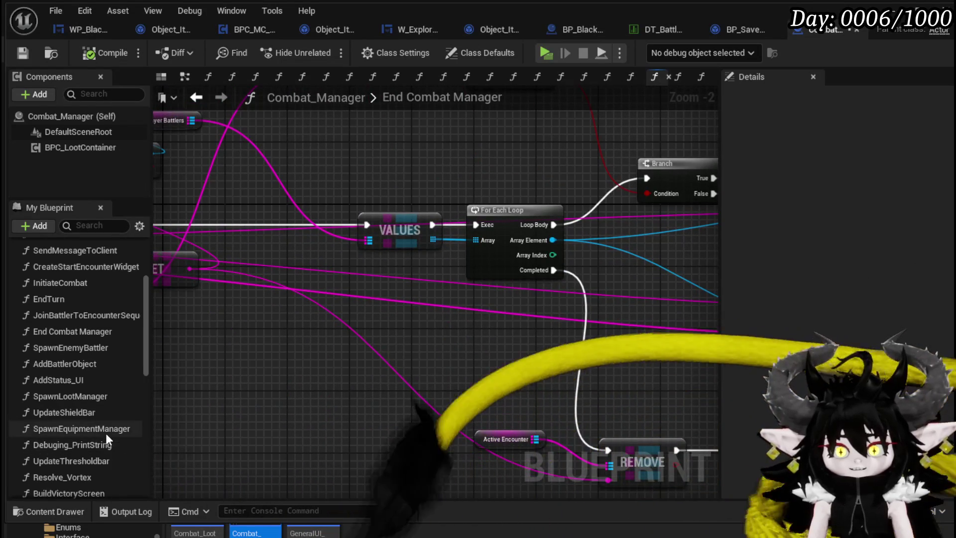
mouse_move(178, 260)
left_mouse_down()
mouse_move(380, 256)
mouse_move(572, 215)
left_mouse_up()
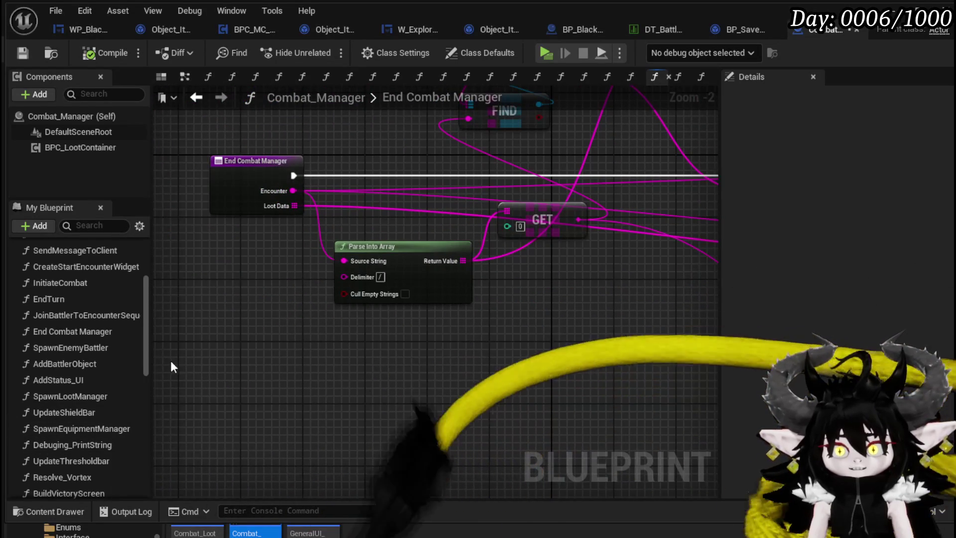
scroll(87, 406, "down", 5)
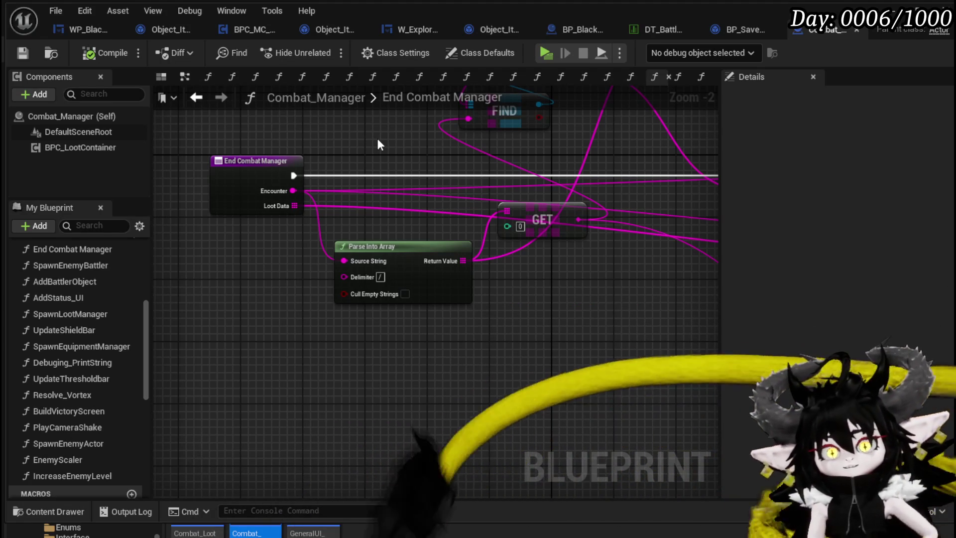
Step: Close Combat_Manager, reopen it, then open the Encounter_Object Blueprint
left_click(857, 30)
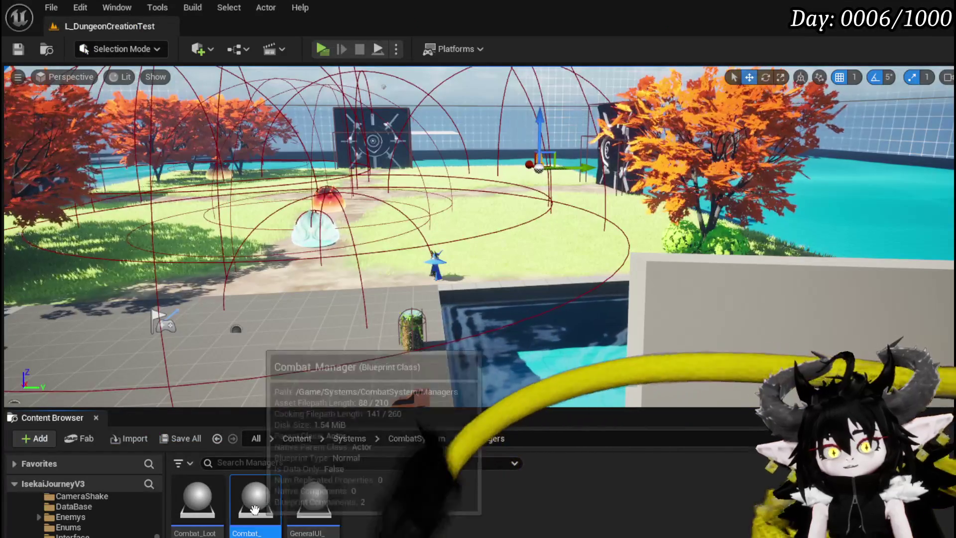
double_click(252, 495)
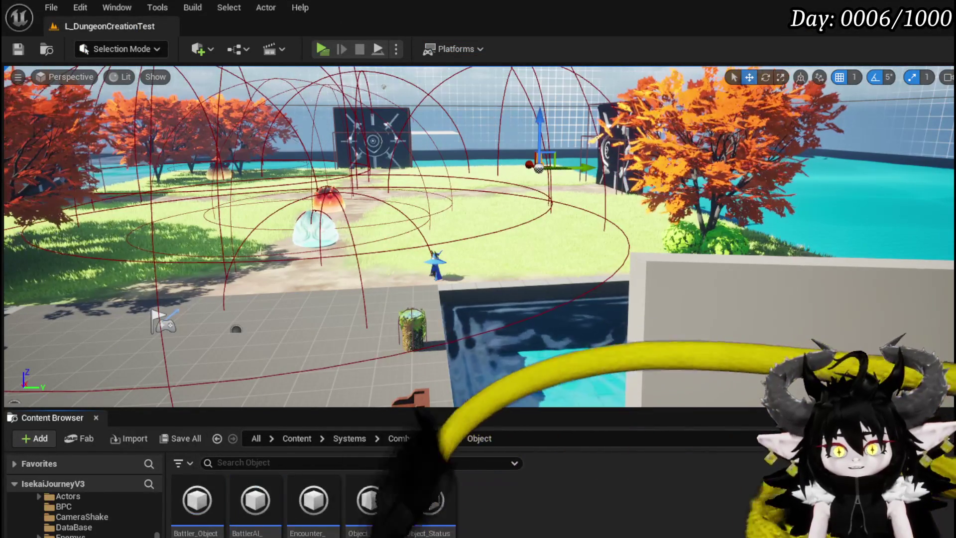
double_click(319, 503)
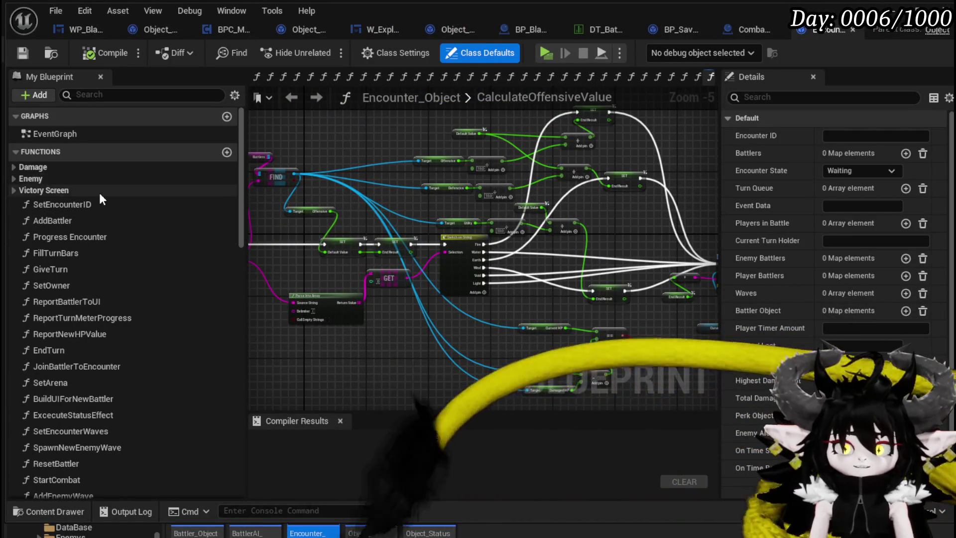
Step: Open DamageBattler from the Damage category and jump into the DeathEvent graph
left_click(14, 166)
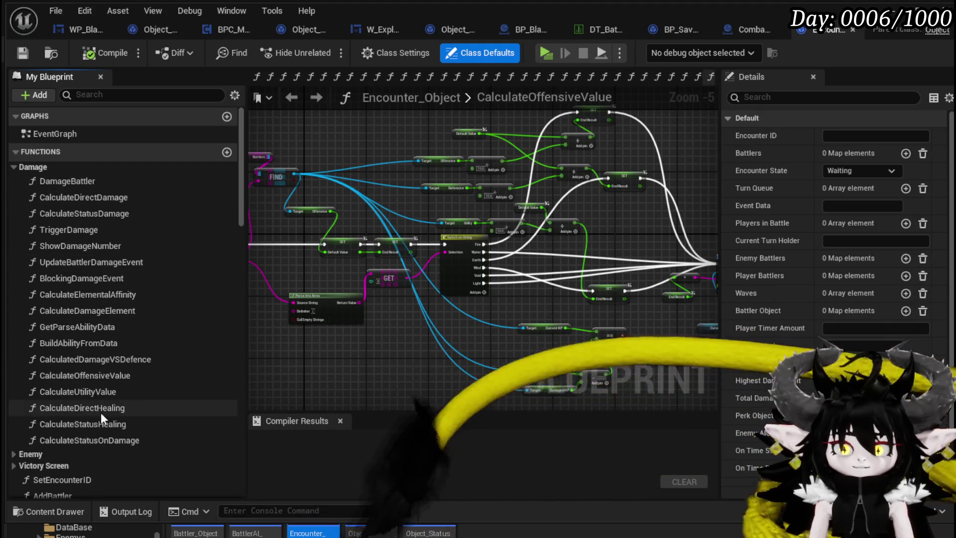
double_click(83, 180)
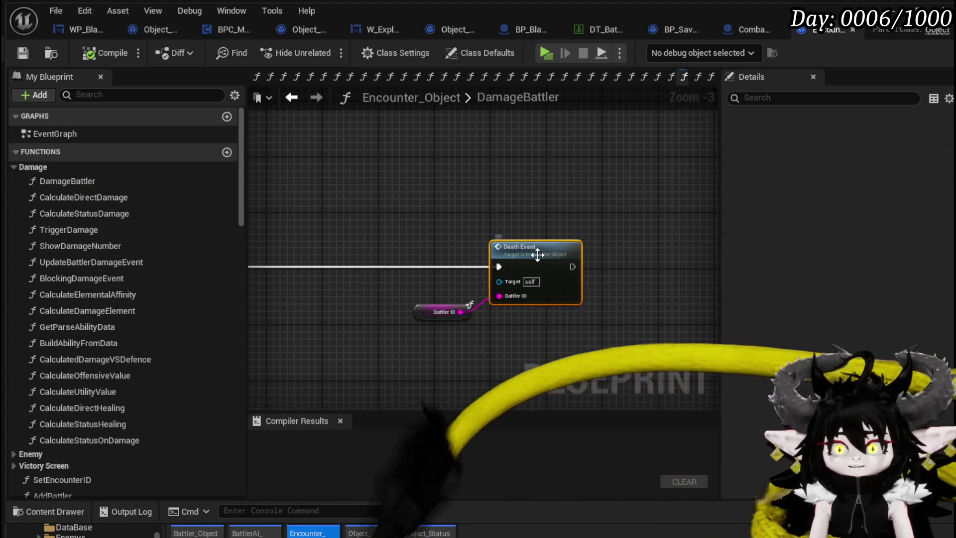
double_click(545, 256)
mouse_move(464, 266)
left_mouse_down()
mouse_move(548, 199)
mouse_move(352, 281)
left_mouse_up()
scroll(620, 238, "down", 4)
scroll(667, 242, "up", 4)
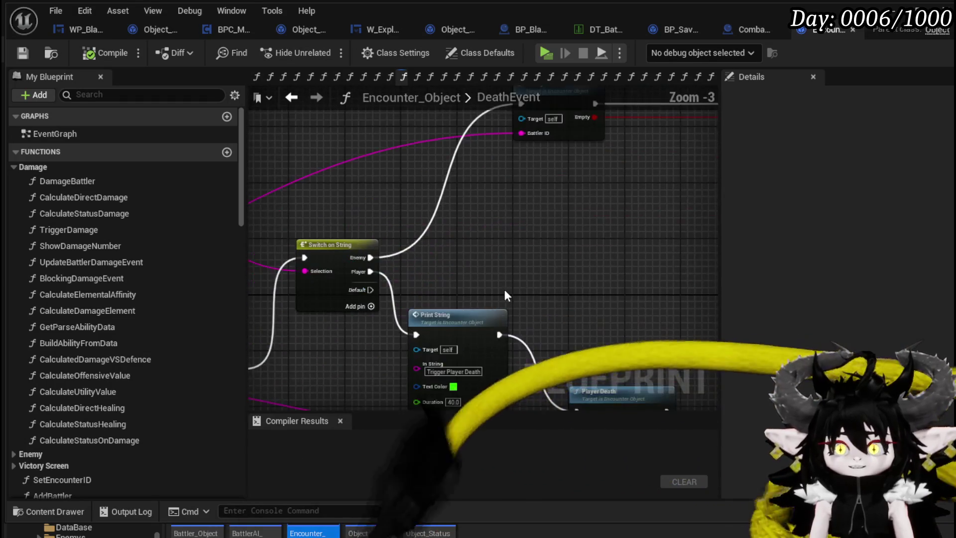
left_click_drag(506, 294, 544, 214)
mouse_move(468, 190)
left_mouse_down()
mouse_move(428, 190)
mouse_move(358, 161)
left_mouse_up()
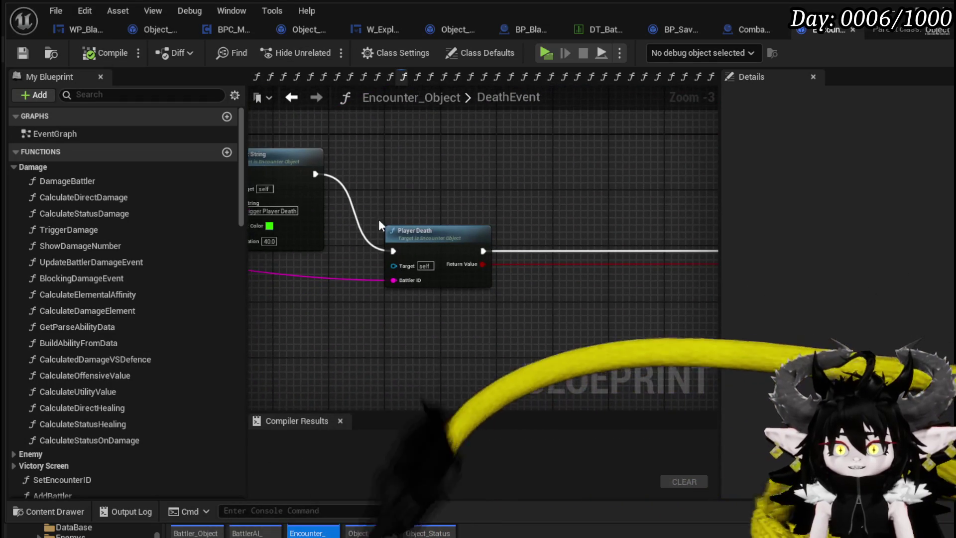
scroll(515, 284, "down", 2)
scroll(499, 268, "up", 2)
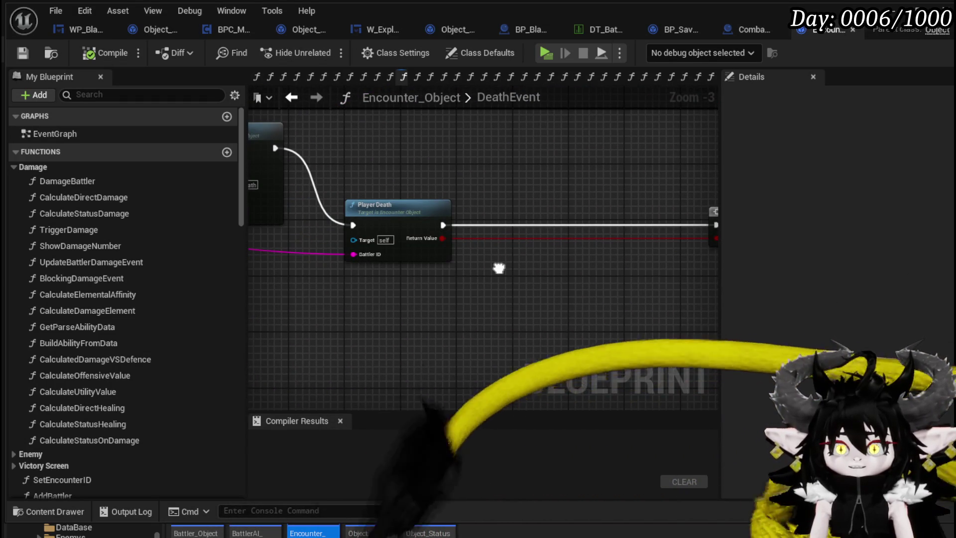
Step: Inspect the PlayerDeath graph's IS EMPTY check and REMOVE nodes
double_click(407, 225)
scroll(406, 226, "up", 4)
left_click_drag(433, 298, 286, 295)
left_click(427, 284)
scroll(495, 261, "down", 3)
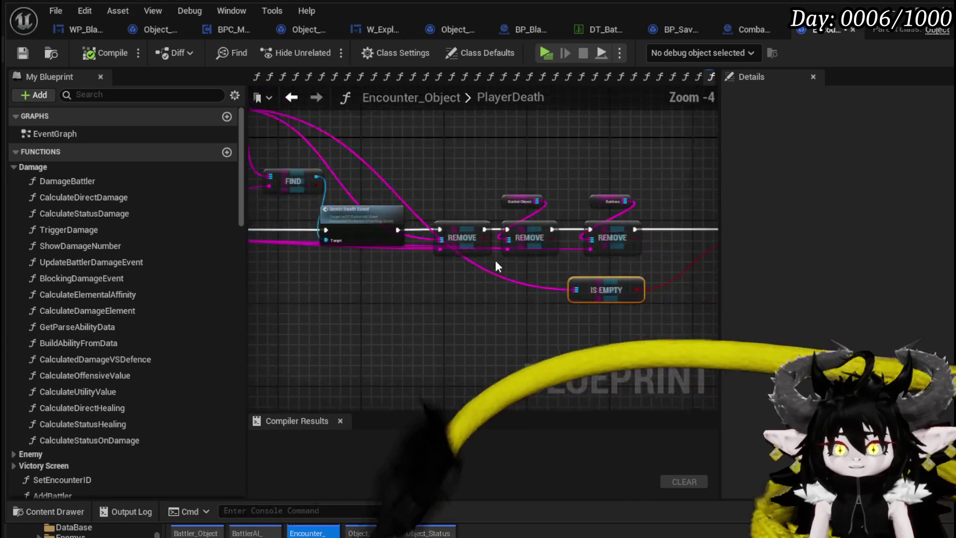
scroll(445, 220, "up", 3)
mouse_move(682, 214)
left_mouse_down()
mouse_move(559, 204)
mouse_move(545, 215)
mouse_move(620, 166)
left_mouse_up()
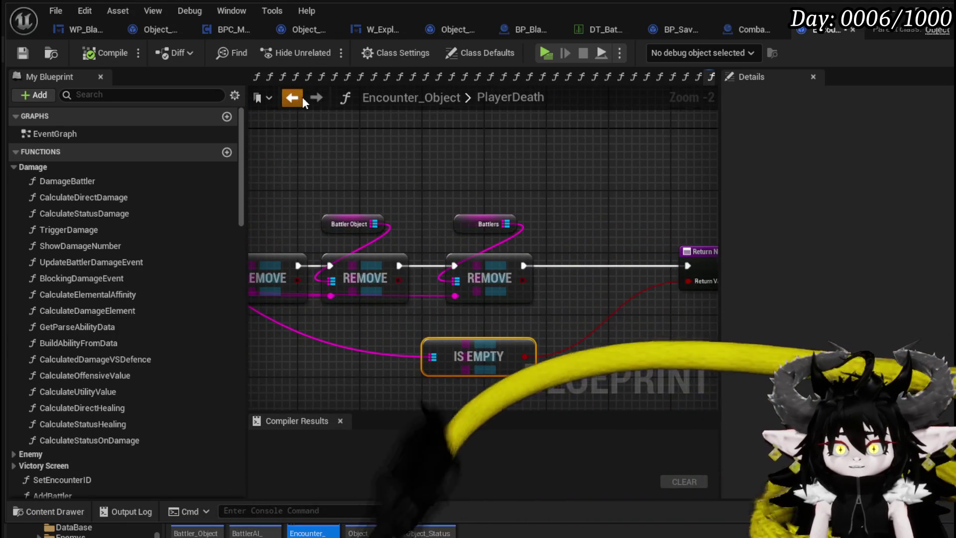
Step: Return to DeathEvent and review its timer, Branch, Print String and Player Death nodes
left_click(298, 97)
scroll(536, 269, "down", 1)
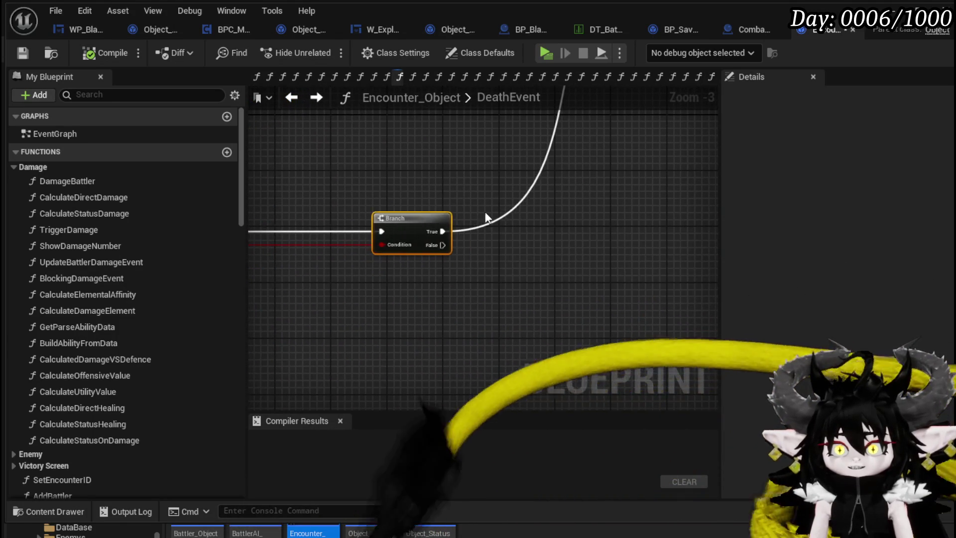
scroll(485, 211, "down", 2)
scroll(465, 259, "up", 2)
left_click_drag(465, 258, 399, 376)
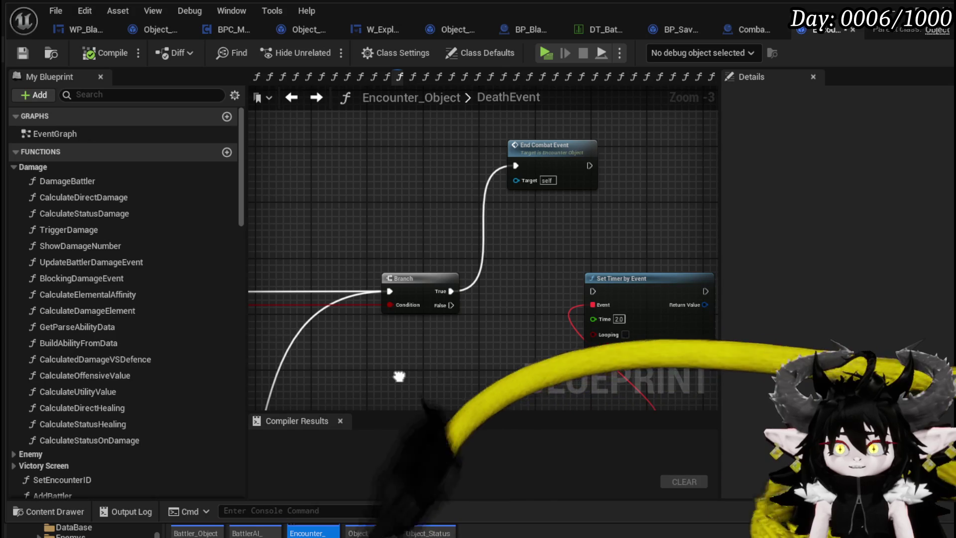
mouse_move(505, 230)
left_mouse_down()
mouse_move(592, 109)
mouse_move(475, 251)
mouse_move(496, 164)
left_mouse_up()
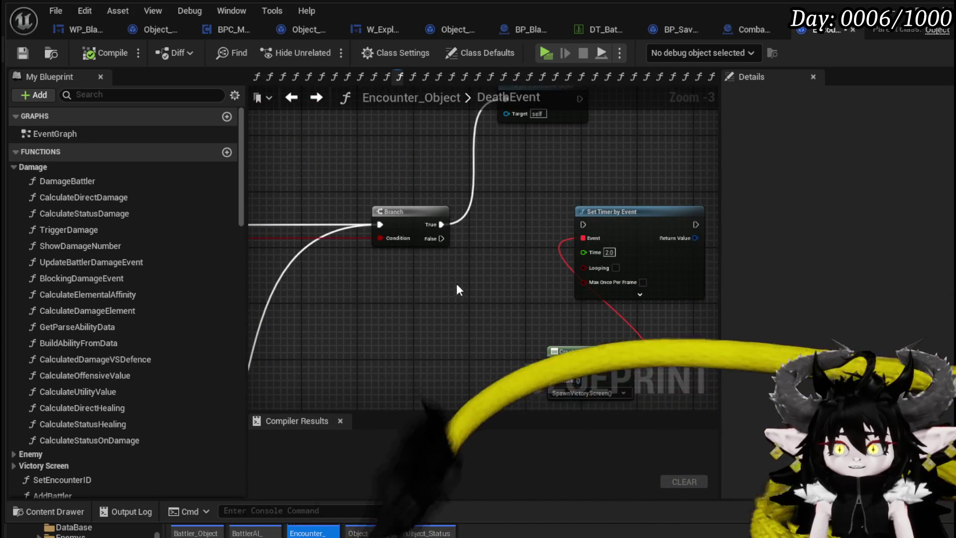
mouse_move(456, 283)
left_mouse_down()
mouse_move(493, 214)
mouse_move(342, 278)
mouse_move(560, 229)
left_mouse_up()
scroll(561, 229, "down", 2)
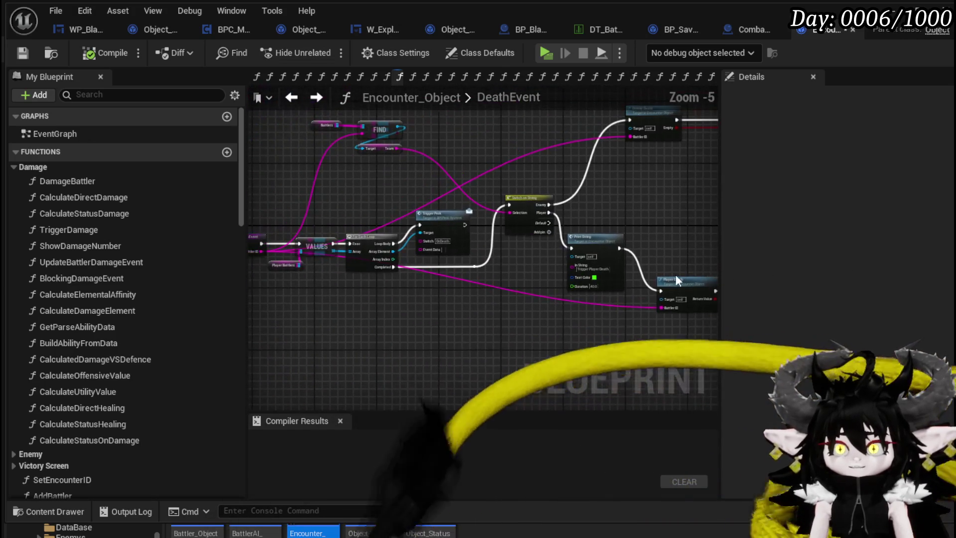
scroll(426, 318, "up", 2)
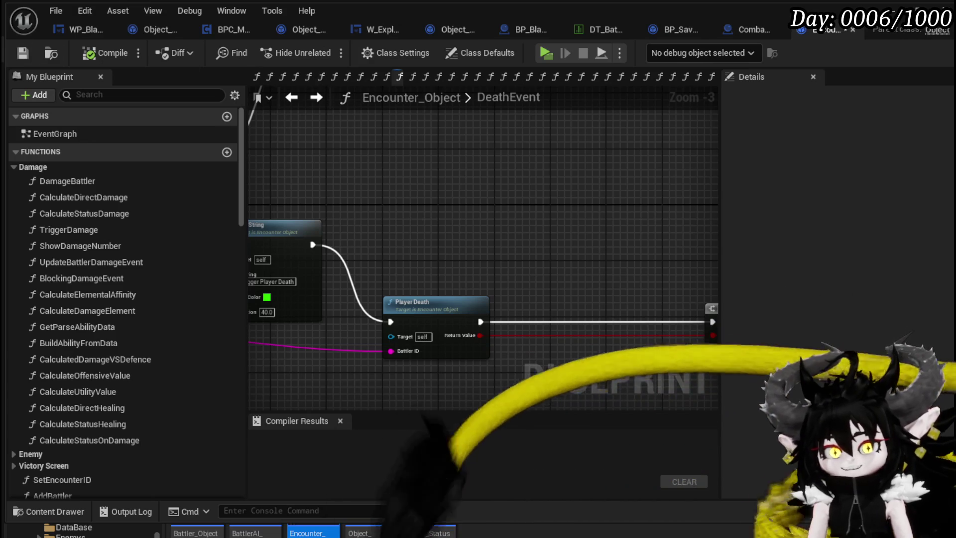
Step: Switch back to the level editor and expand ThirdPerson in the Content Browser tree
left_click(234, 530)
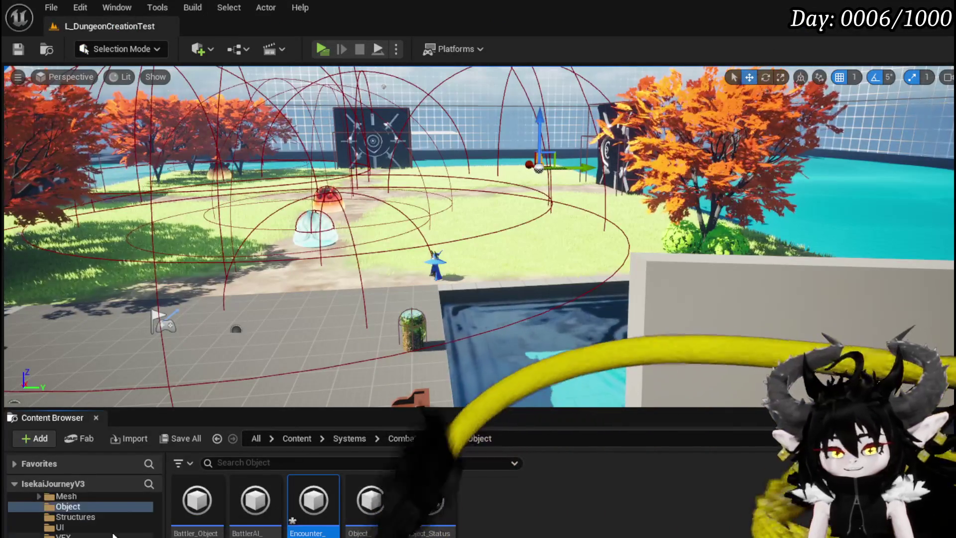
scroll(112, 530, "down", 10)
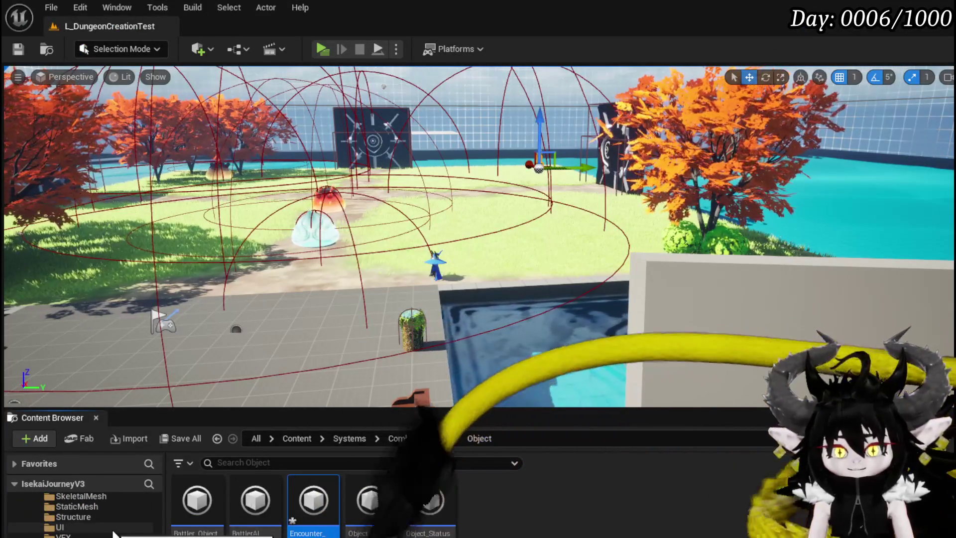
scroll(114, 533, "down", 5)
scroll(113, 528, "down", 5)
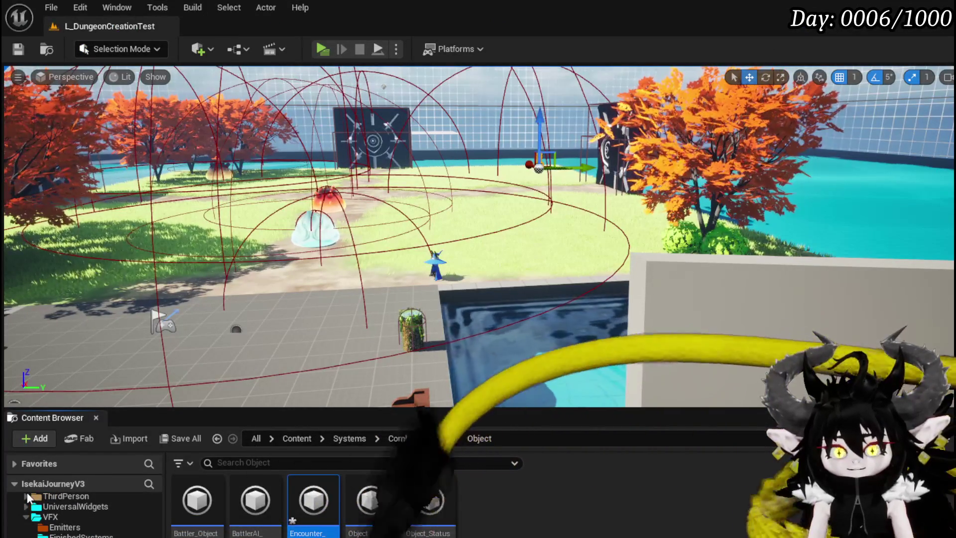
left_click(25, 495)
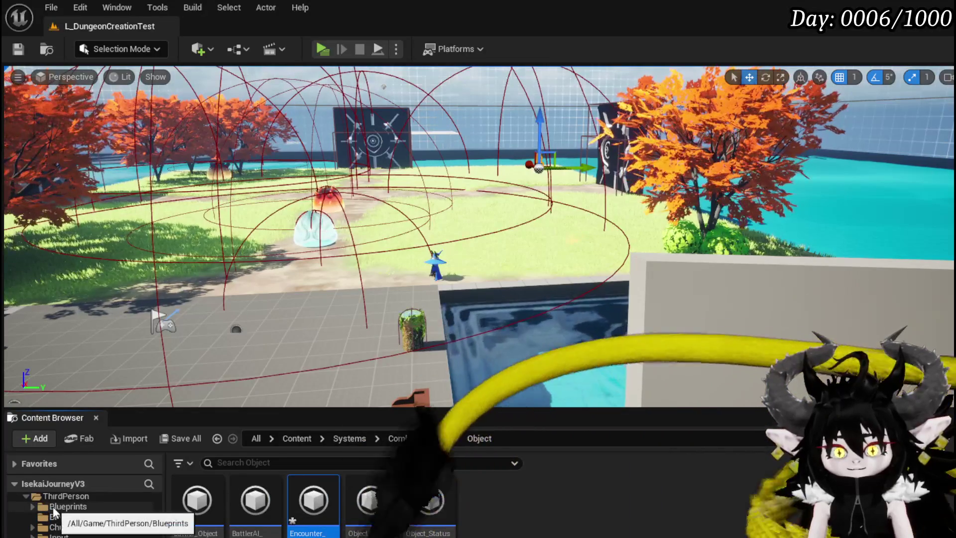
Step: Open BP_ThirdPersonCharacter from ThirdPerson/Blueprints, scroll its Components list, and open the Window menu
left_click(55, 507)
double_click(353, 507)
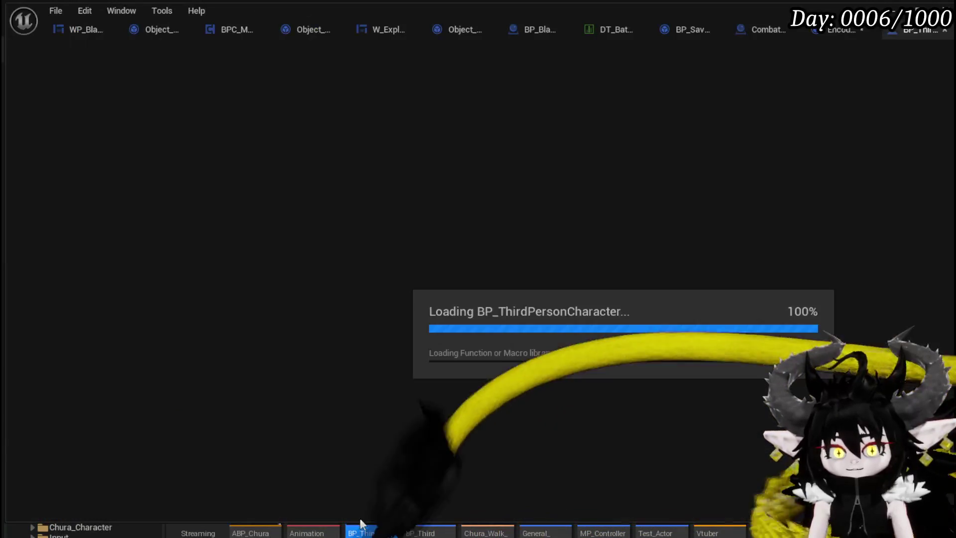
scroll(432, 350, "down", 3)
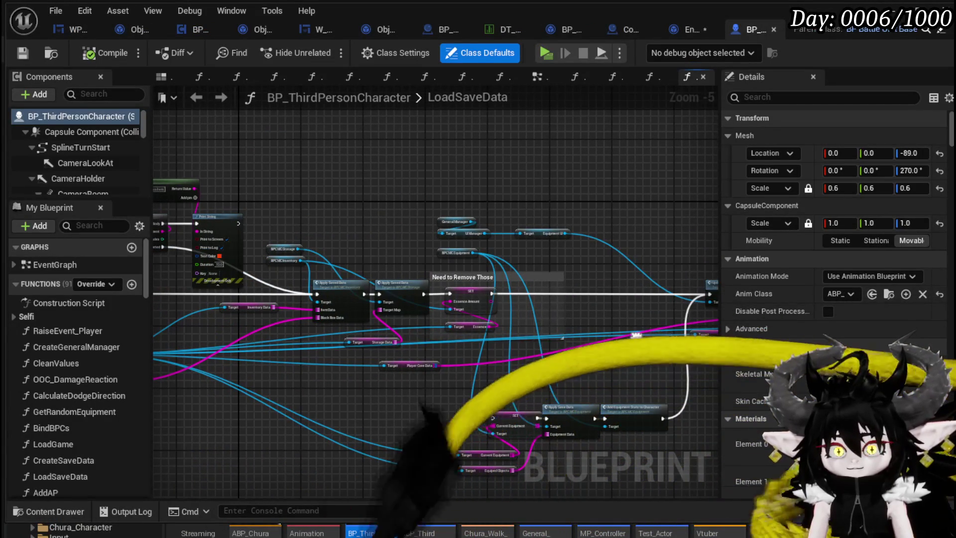
scroll(89, 179, "down", 3)
scroll(89, 183, "down", 10)
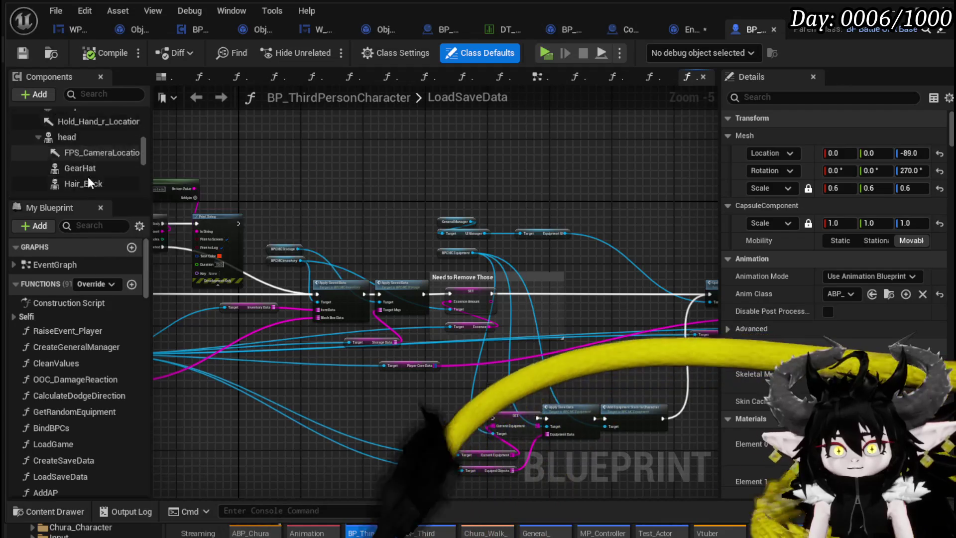
scroll(81, 183, "down", 3)
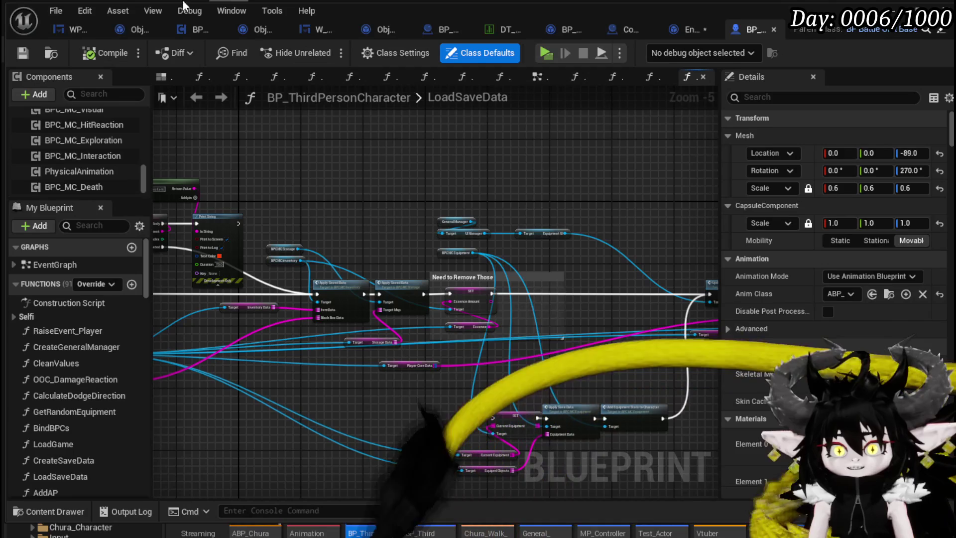
left_click(230, 11)
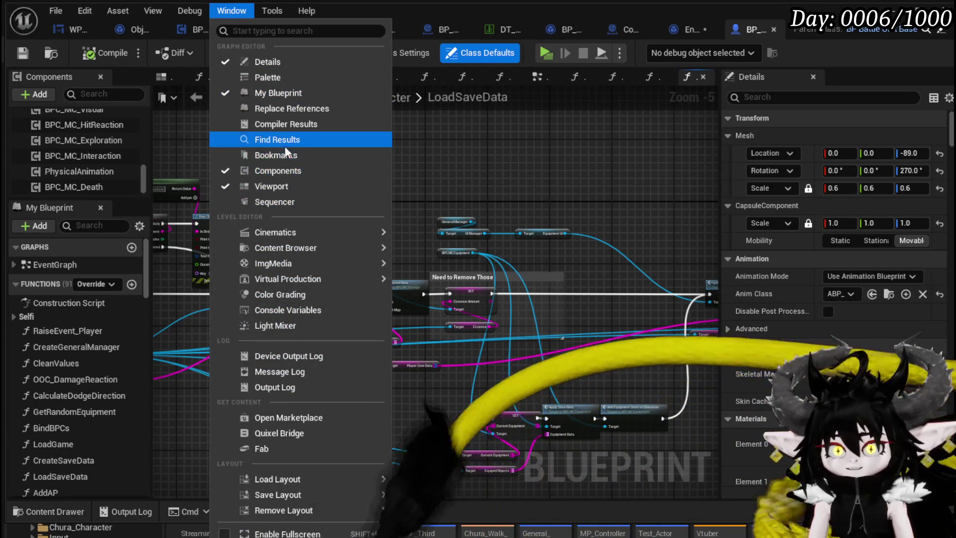
Step: Search BP_ThirdPersonCharacter for 'Death' and scroll the results to find BPC_MC_Death
left_click(278, 140)
type("Deat")
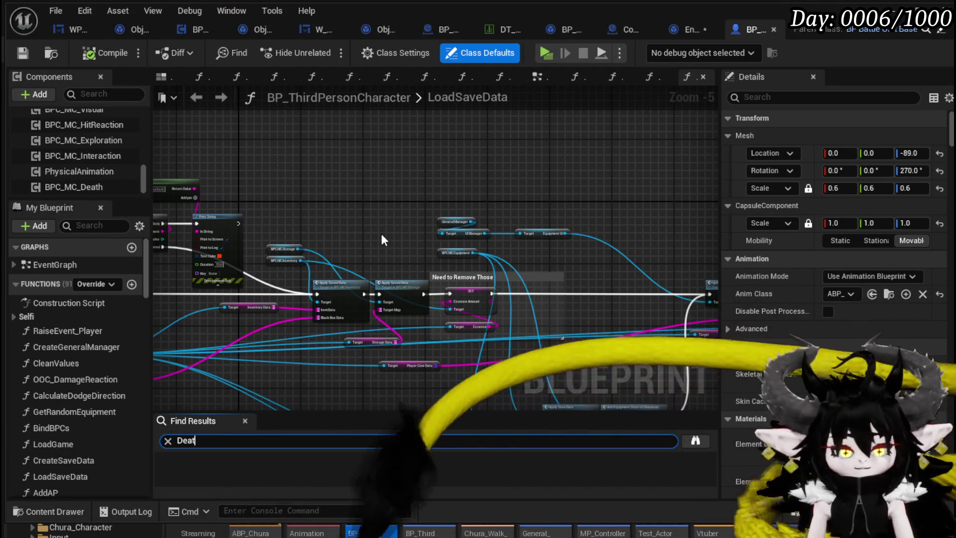
type("h")
key("Return")
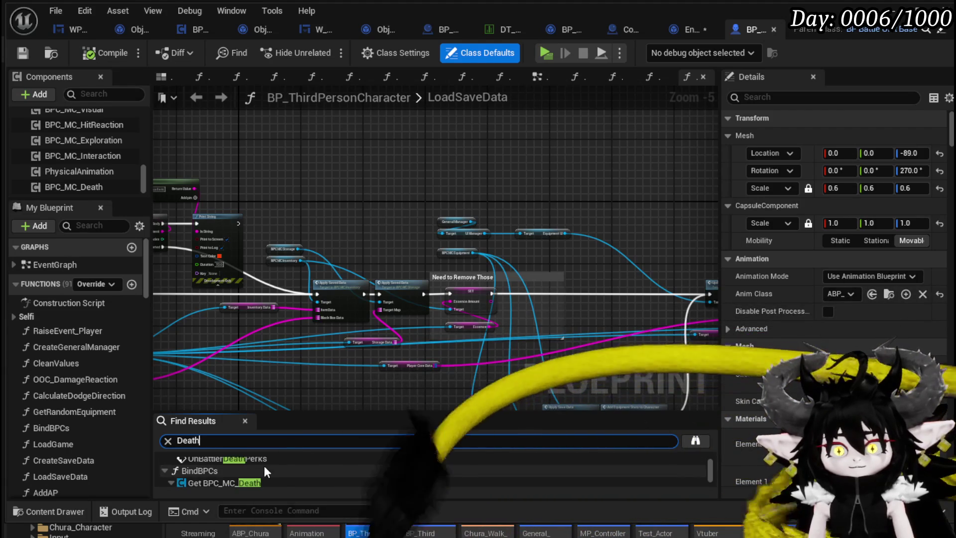
scroll(264, 465, "down", 5)
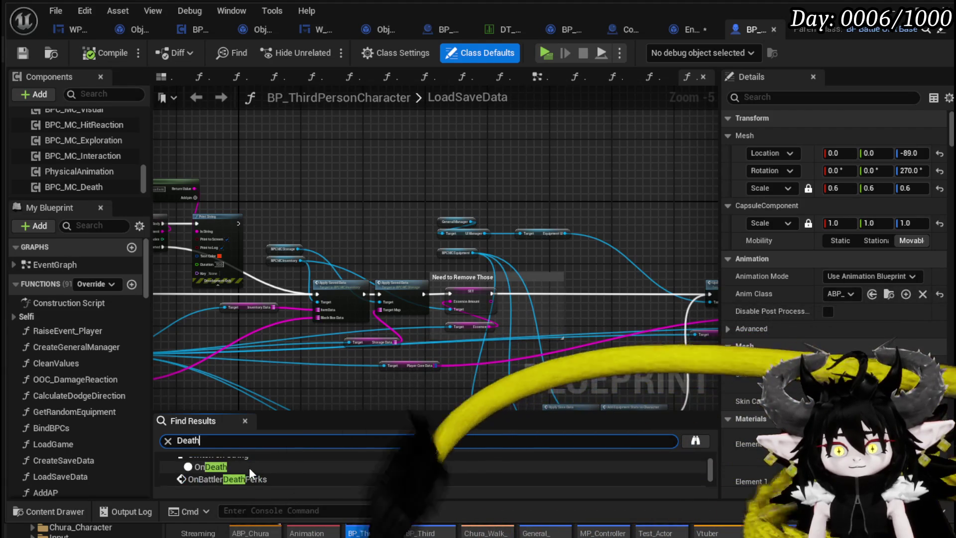
scroll(249, 467, "down", 2)
scroll(267, 464, "down", 3)
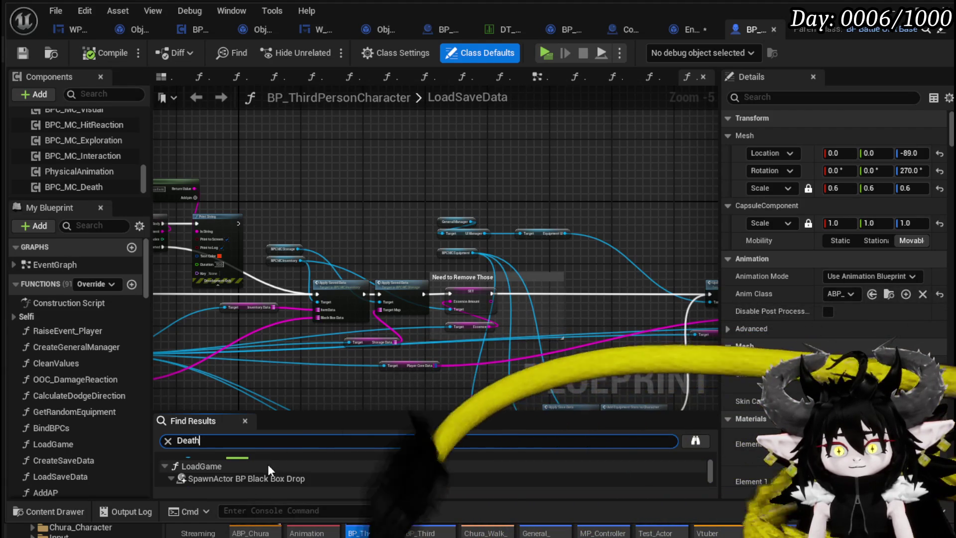
scroll(289, 464, "down", 5)
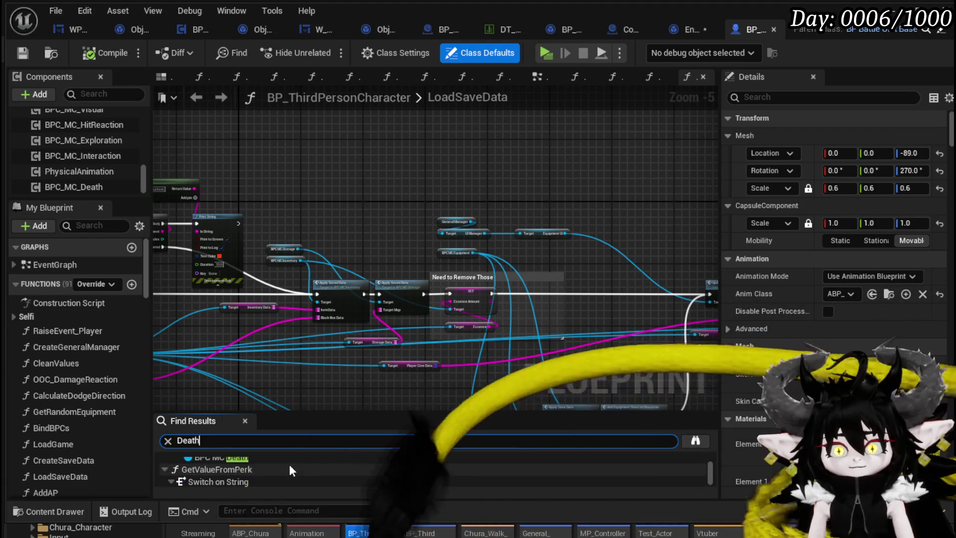
scroll(288, 464, "down", 1)
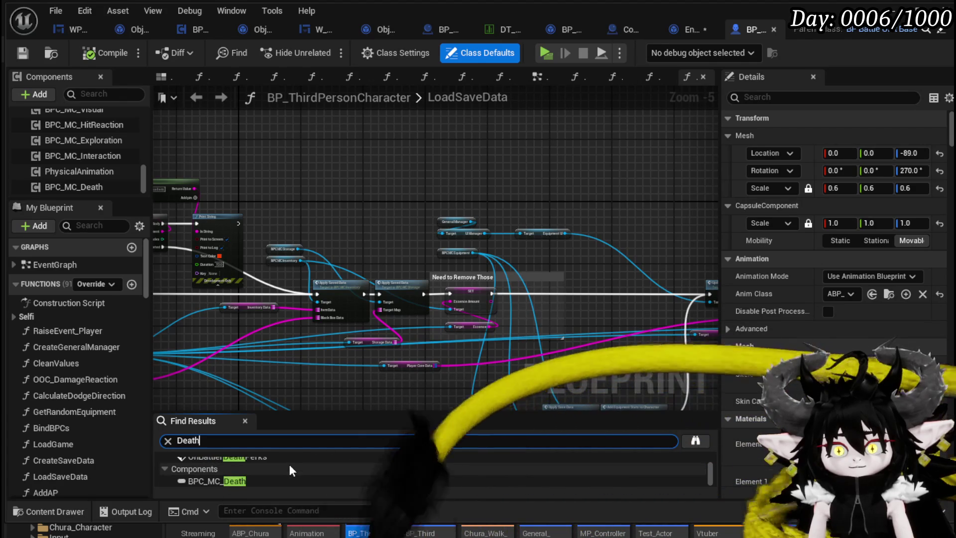
scroll(289, 464, "up", 1)
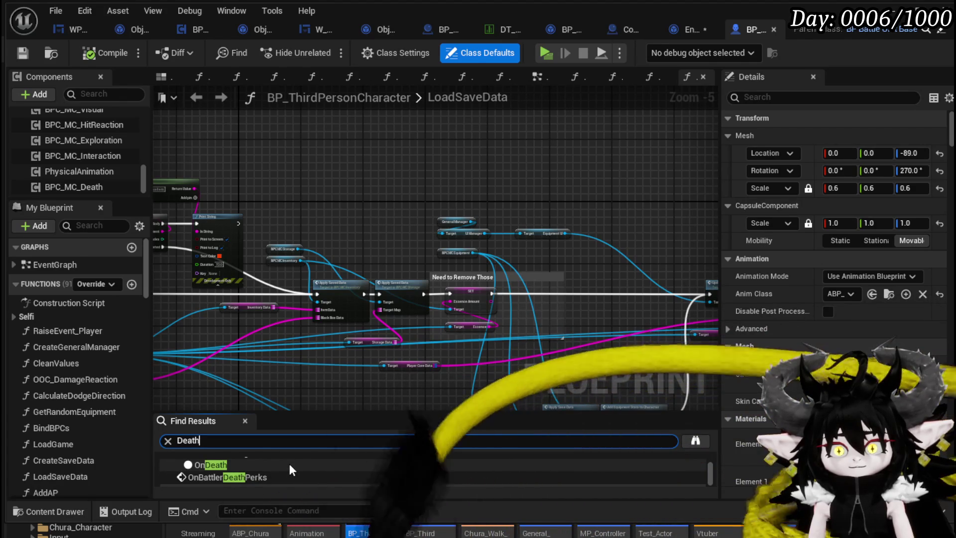
scroll(289, 464, "down", 1)
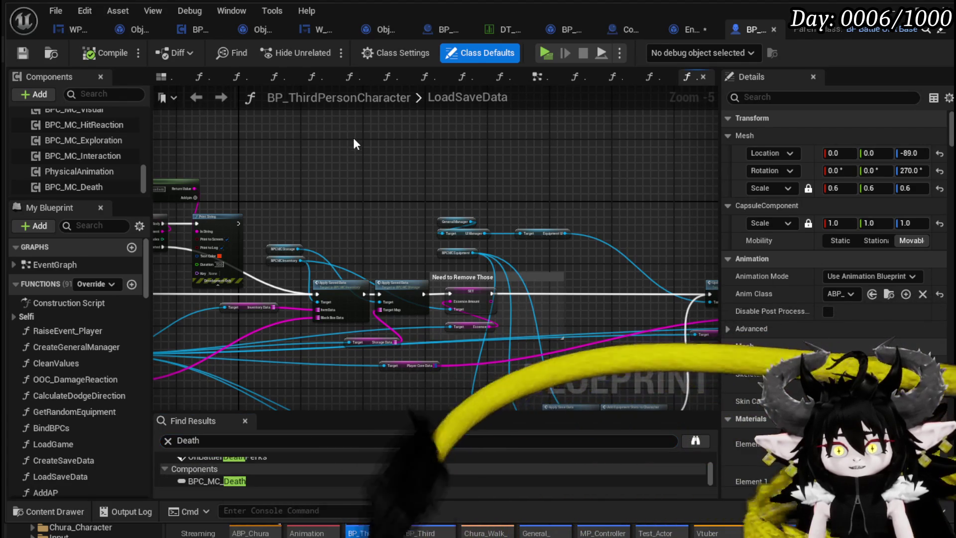
Step: Pan the LoadSaveData graph, then bring up Encounter_Object's DeathEvent graph
left_click_drag(348, 202, 622, 180)
scroll(448, 199, "up", 3)
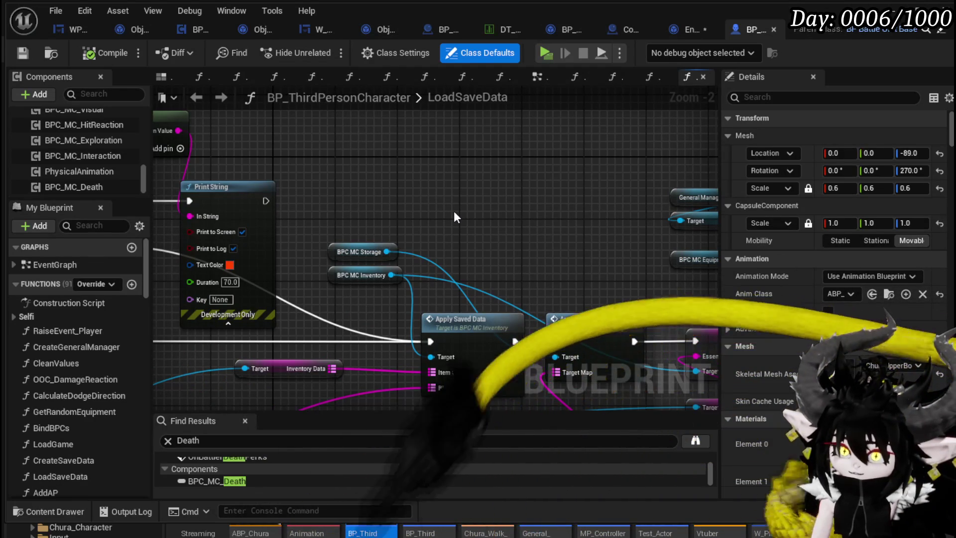
left_click(689, 28)
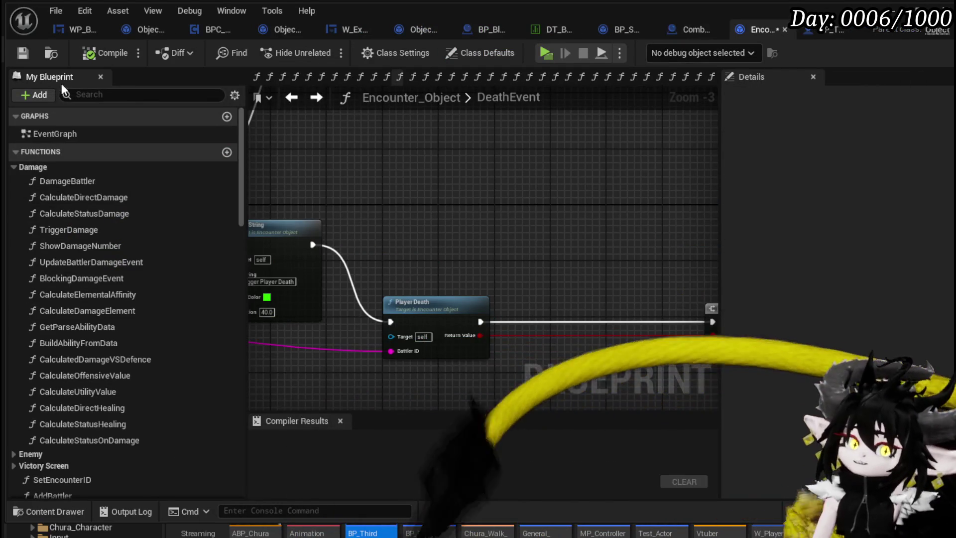
Step: Save Encounter_Object, inspect BPC_MC_Death's BindEvent graph, then return to BP_ThirdPersonCharacter
left_click(24, 54)
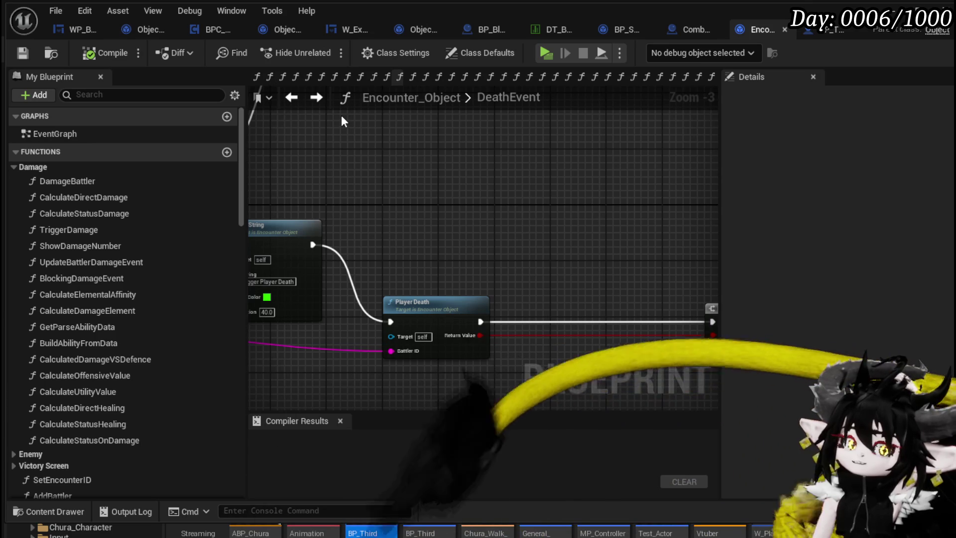
left_click(197, 31)
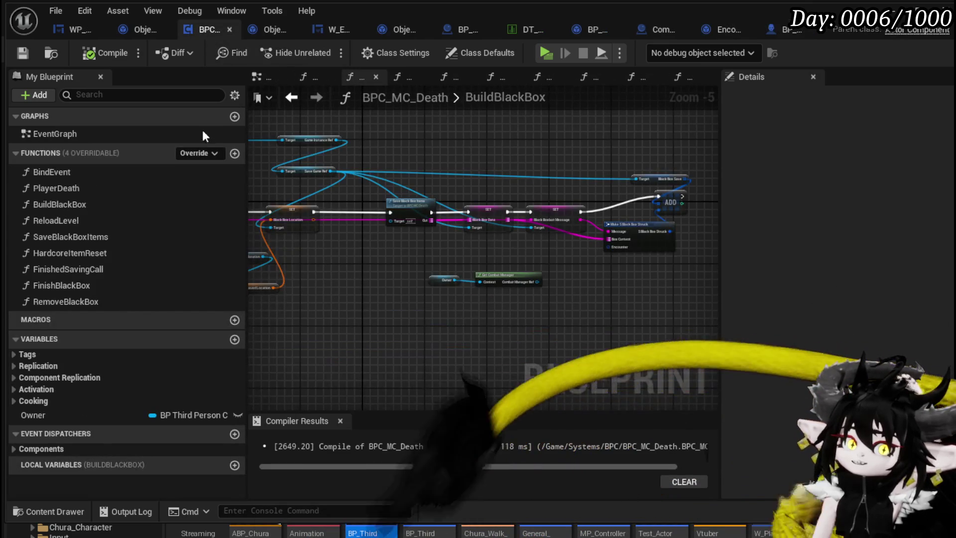
left_click(69, 173)
double_click(68, 175)
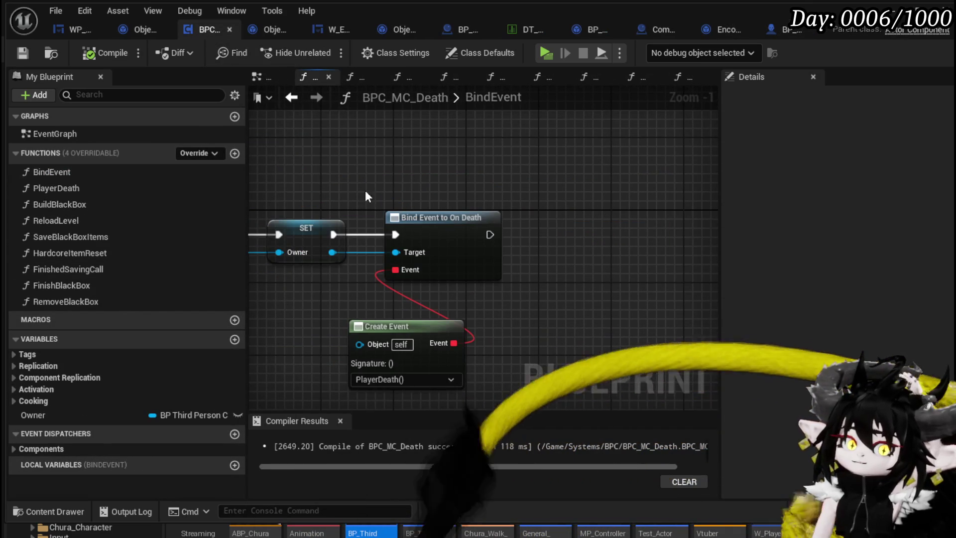
mouse_move(366, 190)
left_mouse_down()
mouse_move(583, 134)
mouse_move(580, 142)
left_mouse_up()
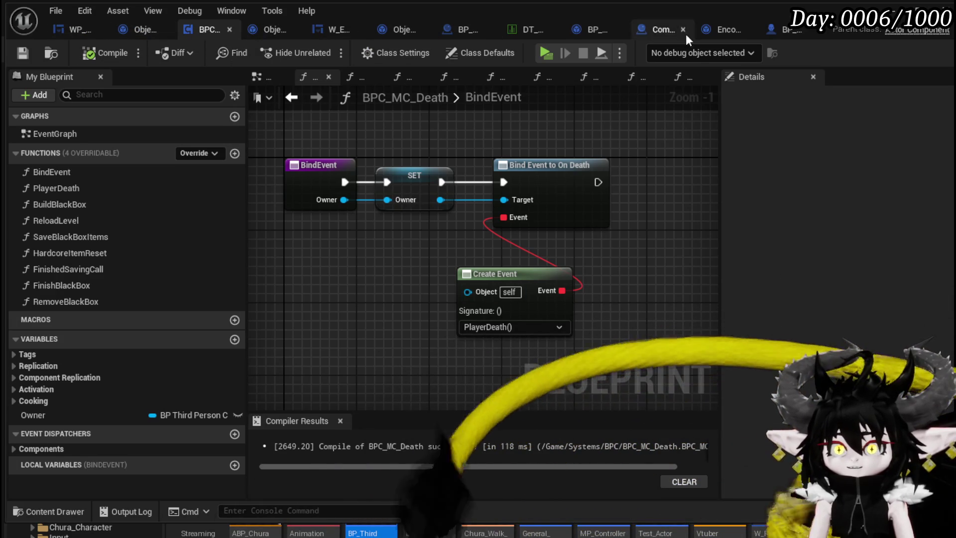
left_click(769, 29)
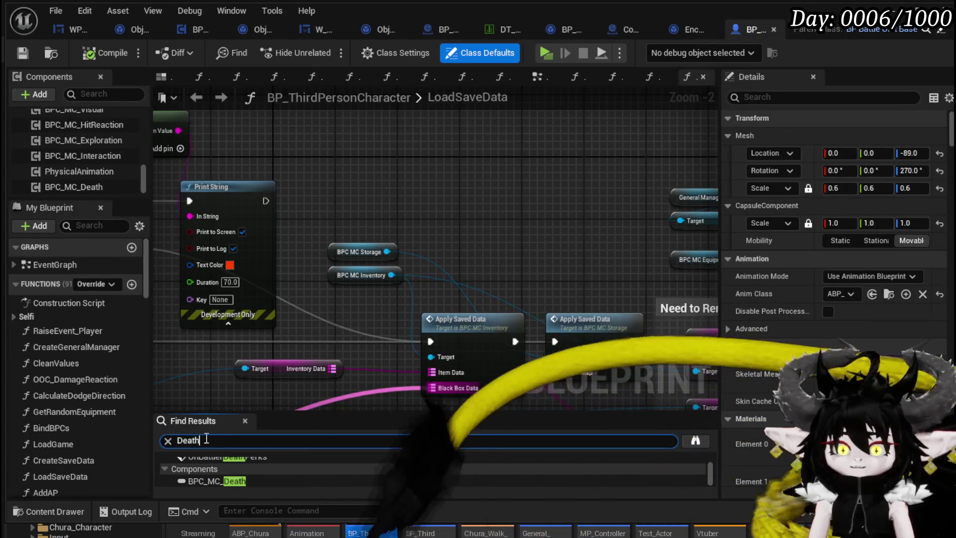
Step: Enlarge the Find Results panel and scroll through the Death search results
left_click(352, 445)
left_click_drag(342, 414, 338, 322)
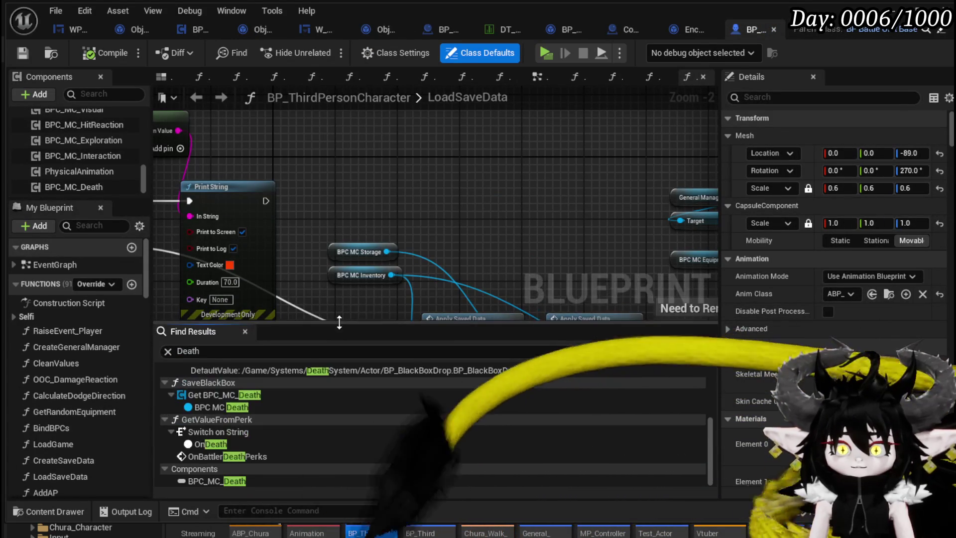
scroll(69, 405, "down", 5)
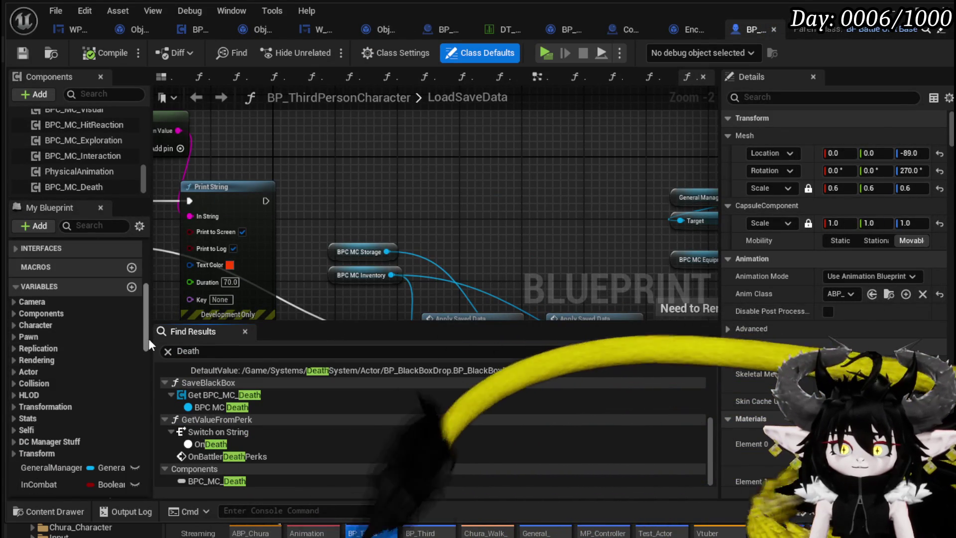
left_click_drag(148, 339, 152, 488)
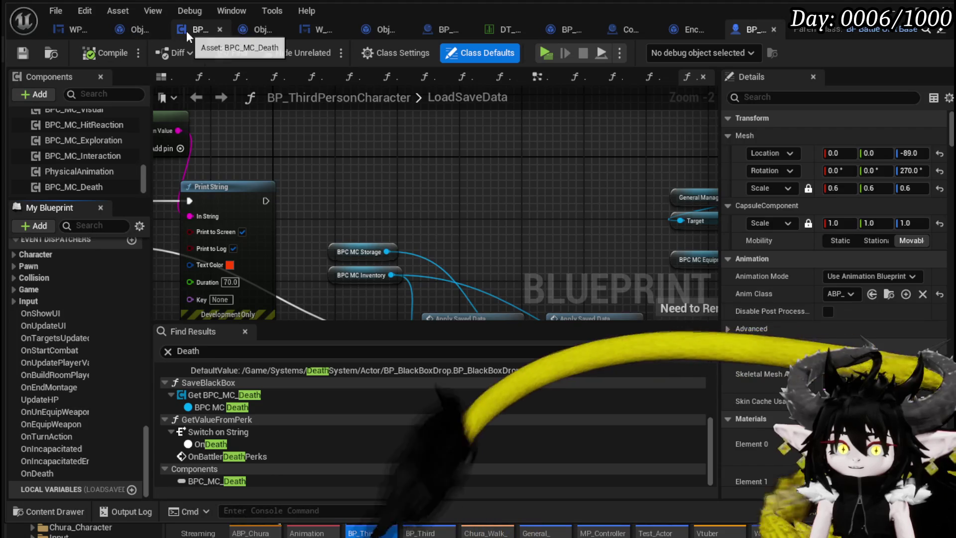
Step: Review BPC_MC_Death's BindEvent graph, then move on to BP_BattleUnit_Base's EventGraph
left_click(187, 31)
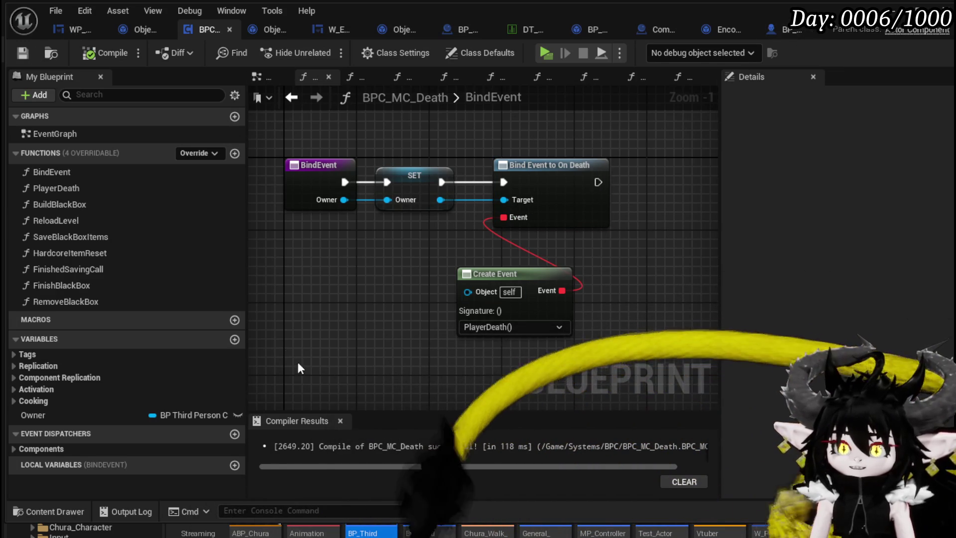
mouse_move(297, 359)
left_mouse_down()
mouse_move(612, 128)
mouse_move(559, 105)
left_mouse_up()
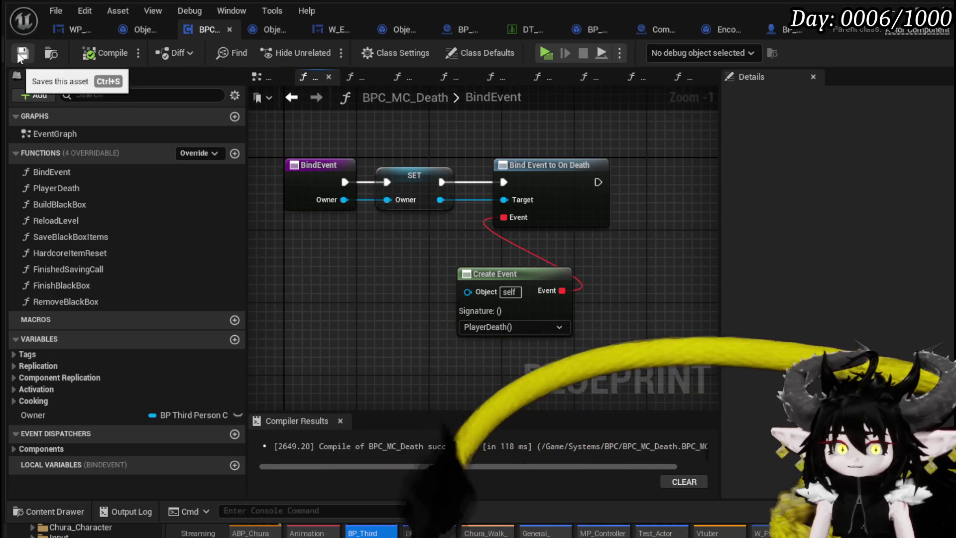
left_click(784, 31)
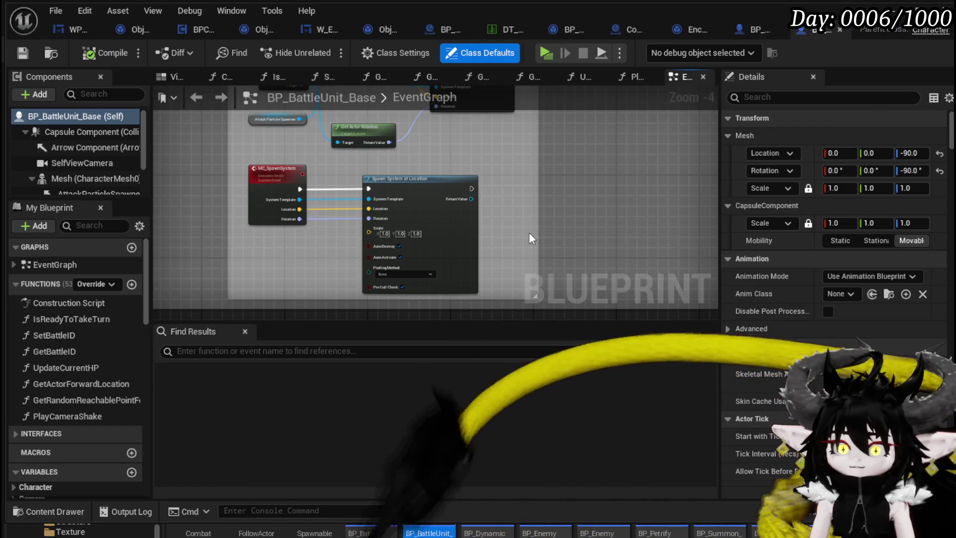
Step: Search references for 'OnDeath' and jump to the Call On Death node in UpdateCurrentHP
left_click(217, 352)
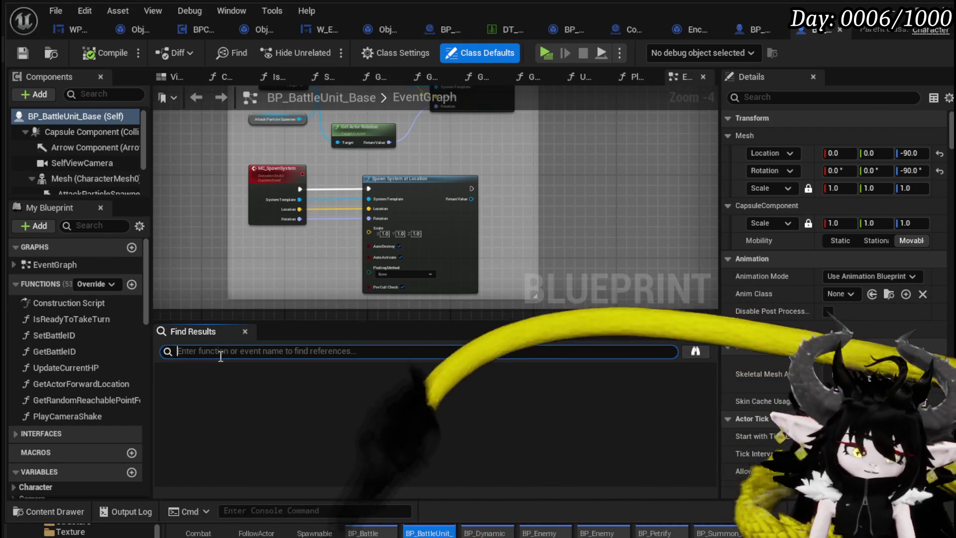
type("OnDeath")
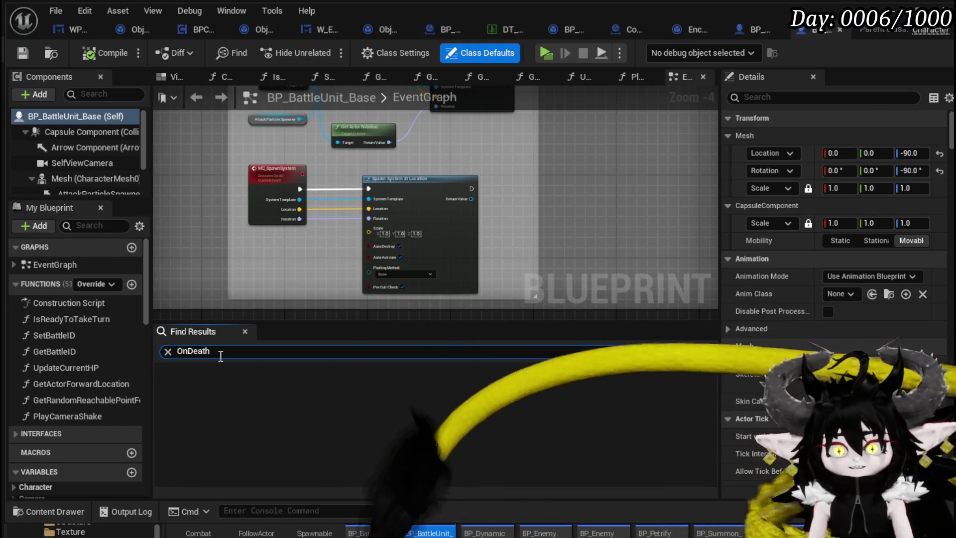
key("Return")
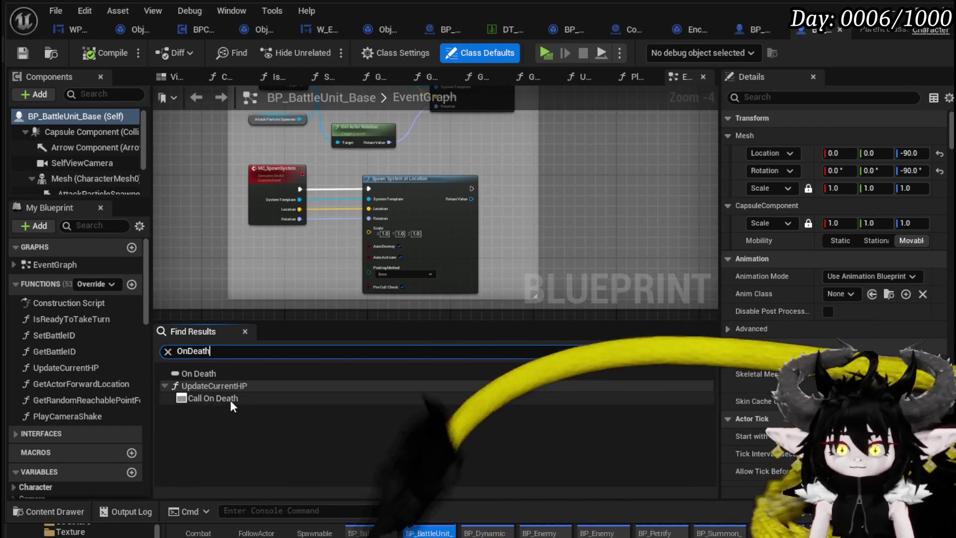
double_click(230, 399)
Step: Move the Temp String, Return Node and Call On Death nodes up and right
scroll(382, 235, "down", 2)
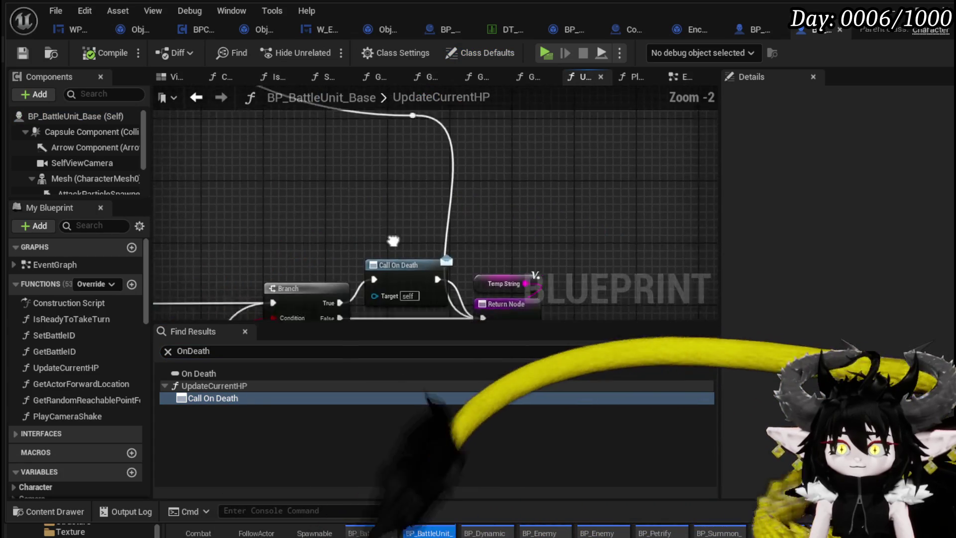
left_click_drag(501, 198, 447, 165)
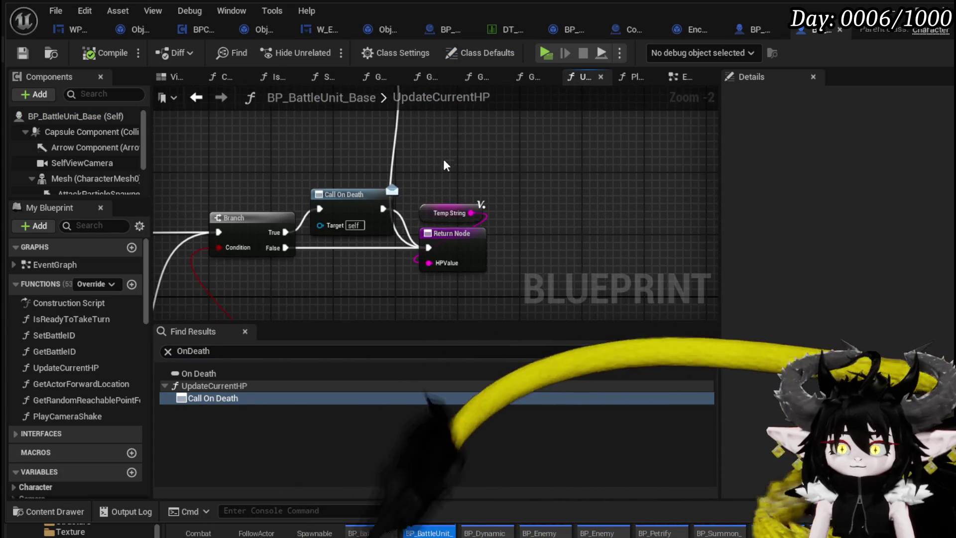
left_click(466, 246)
left_click(481, 227, "ctrl")
left_click_drag(481, 227, 489, 219)
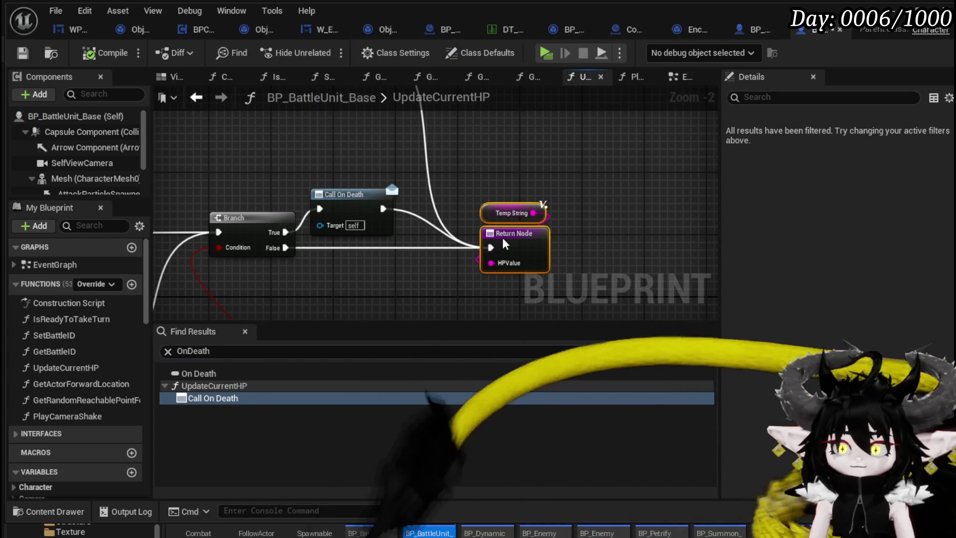
left_click_drag(332, 191, 363, 176)
Step: Move the Current HP and <= comparison nodes beside the Branch
scroll(323, 151, "down", 3)
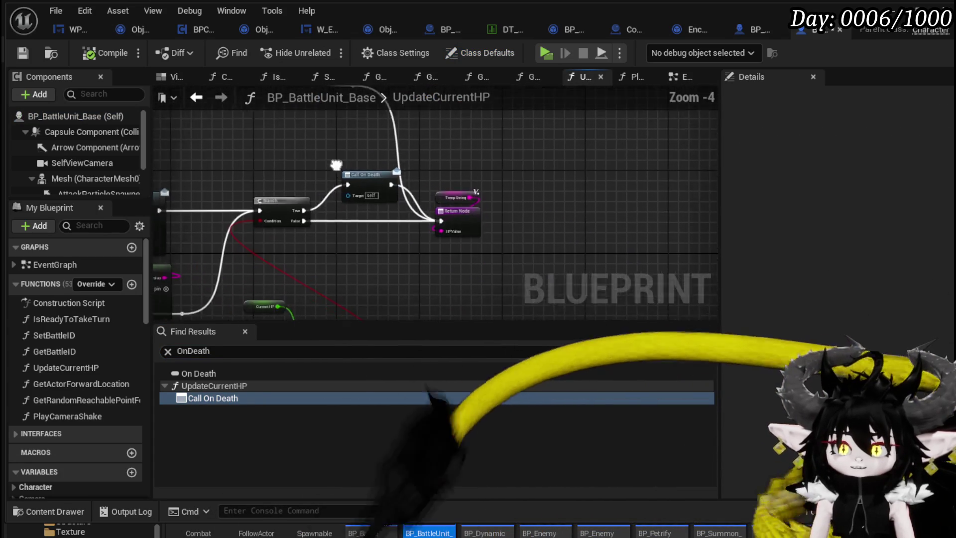
scroll(528, 201, "up", 4)
left_click_drag(530, 209, 390, 178)
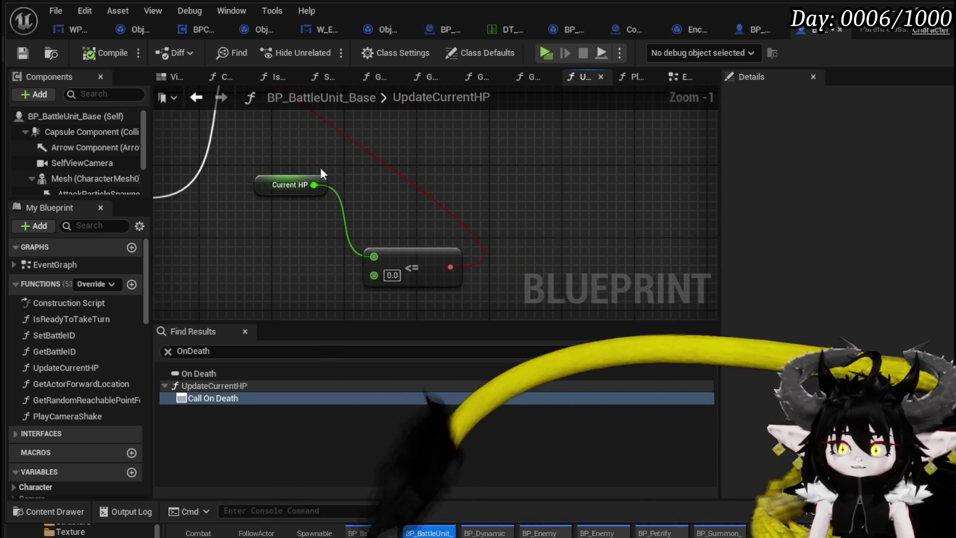
left_click_drag(320, 154, 416, 264)
scroll(447, 271, "down", 3)
mouse_move(430, 303)
left_mouse_down()
mouse_move(424, 242)
mouse_move(403, 237)
mouse_move(368, 195)
left_mouse_up()
scroll(483, 198, "down", 3)
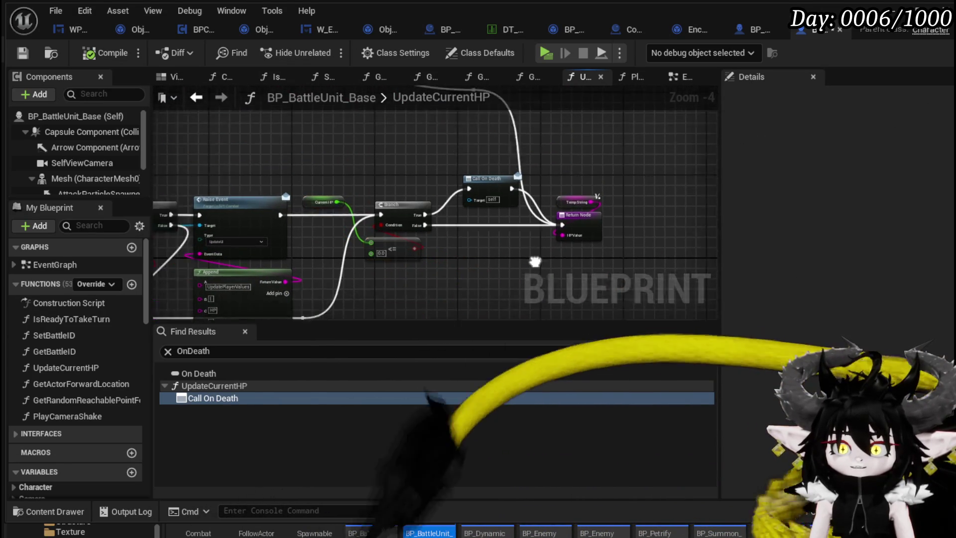
Step: Save and close BP_BattleUnit_Base, then save all modified assets
left_click(22, 53)
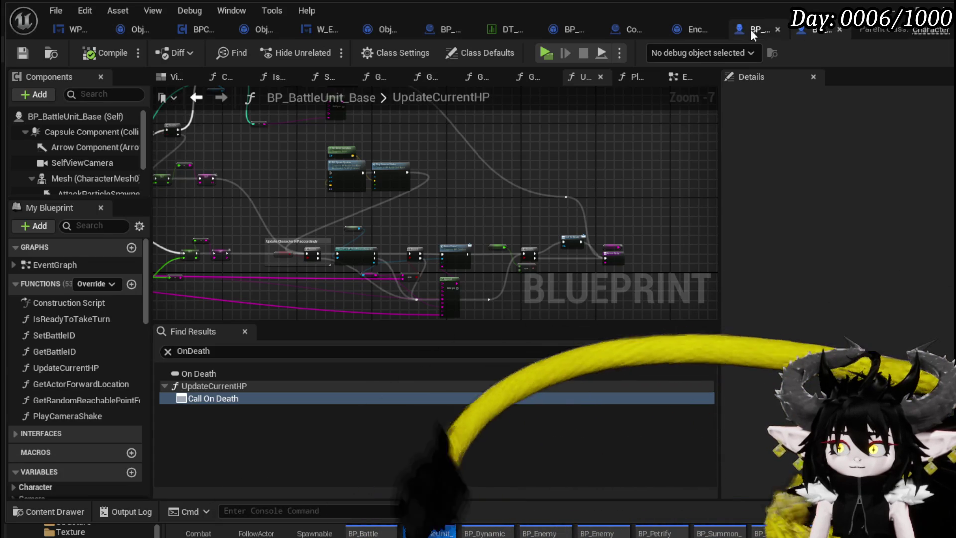
left_click(841, 29)
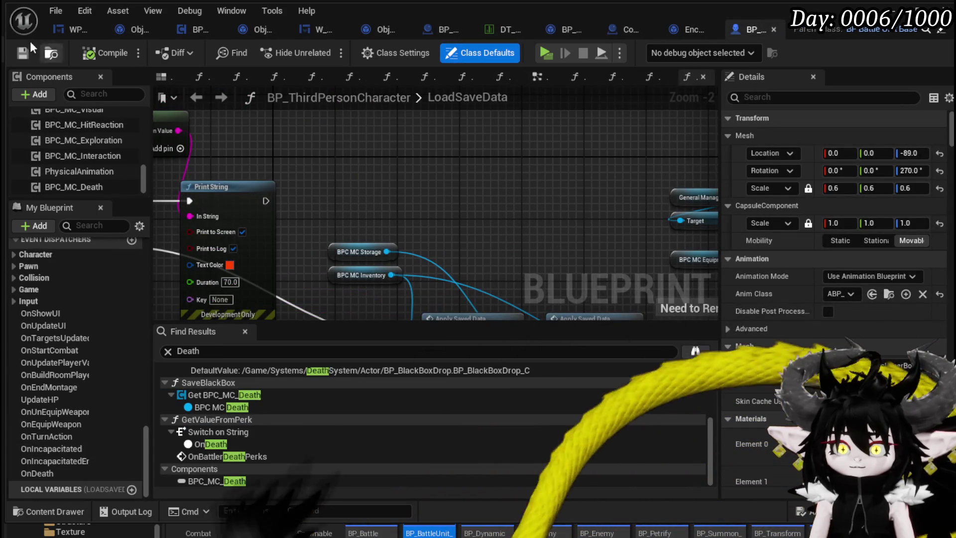
left_click(25, 49)
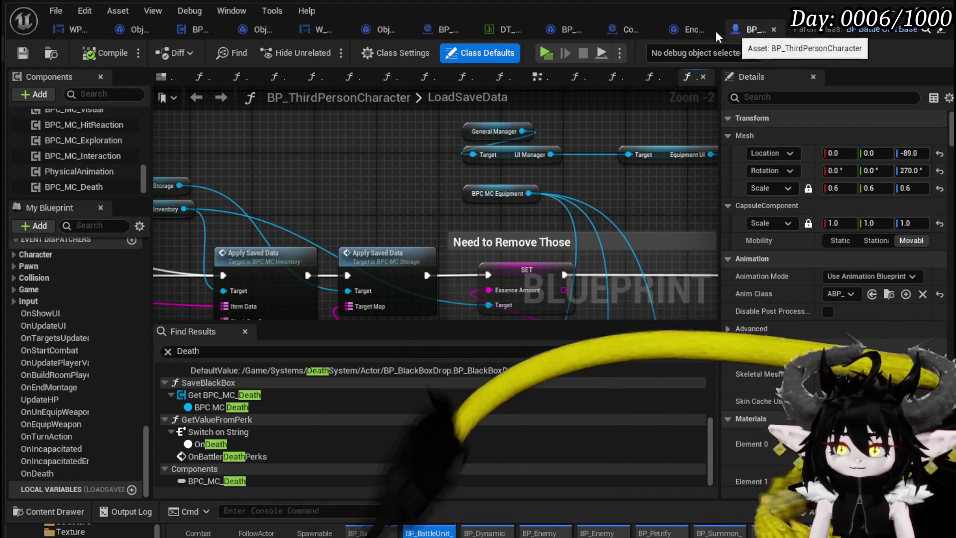
Step: Look over Encounter_Object's DeathEvent graph past Player Death, then go to BPC_MC_Death's BindEvent
left_click(685, 30)
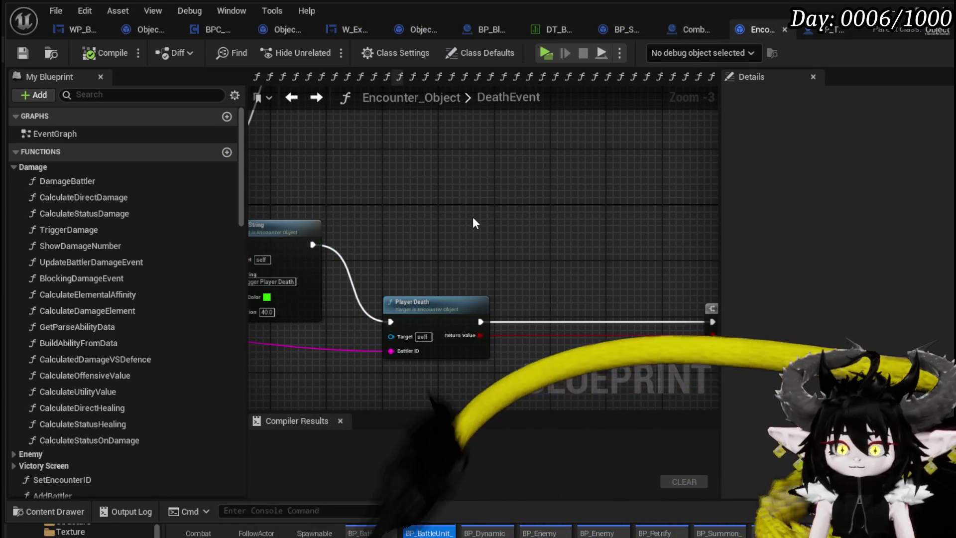
left_click_drag(471, 205, 406, 171)
scroll(404, 169, "down", 1)
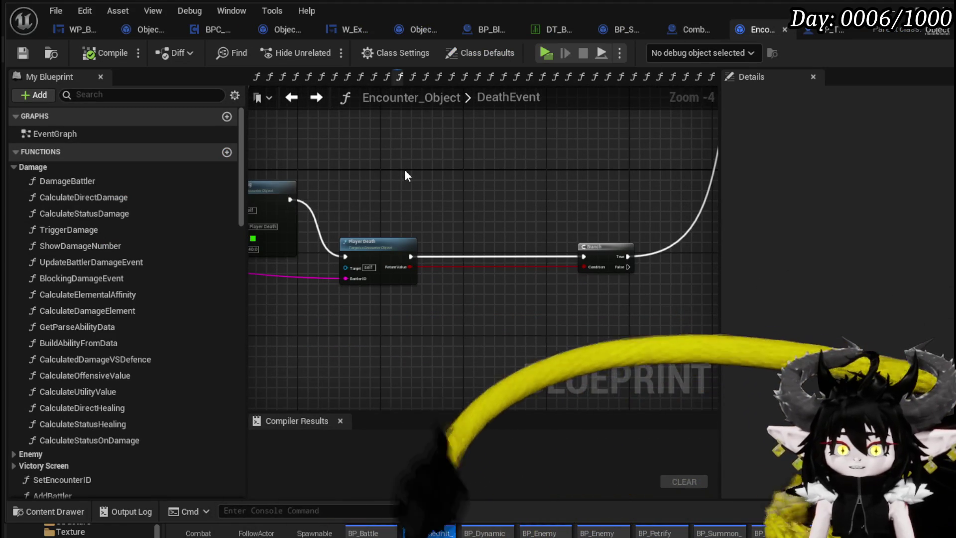
scroll(404, 169, "down", 2)
mouse_move(476, 181)
left_mouse_down()
mouse_move(363, 301)
mouse_move(471, 197)
left_mouse_up()
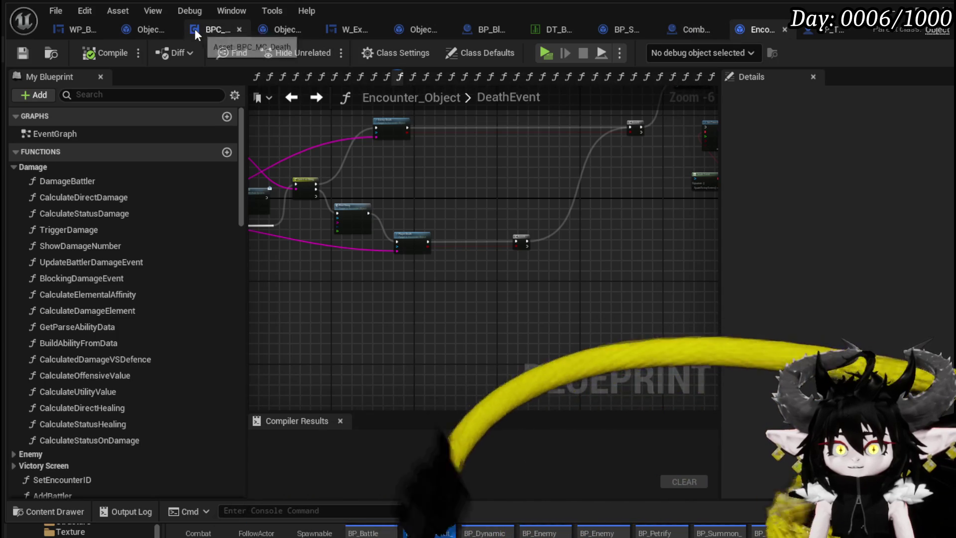
left_click(202, 28)
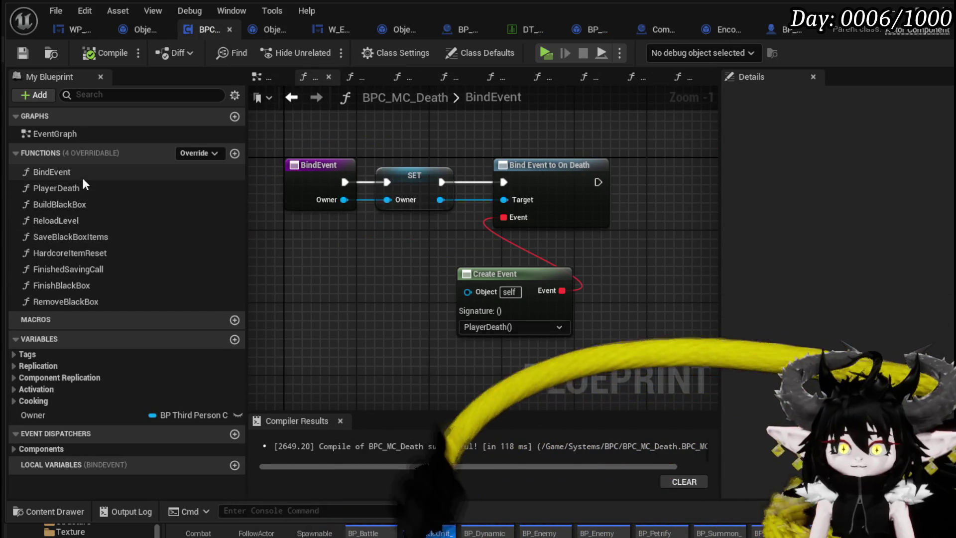
Step: Open the PlayerDeath graph and search Owner's actions for a combat flag
double_click(80, 191)
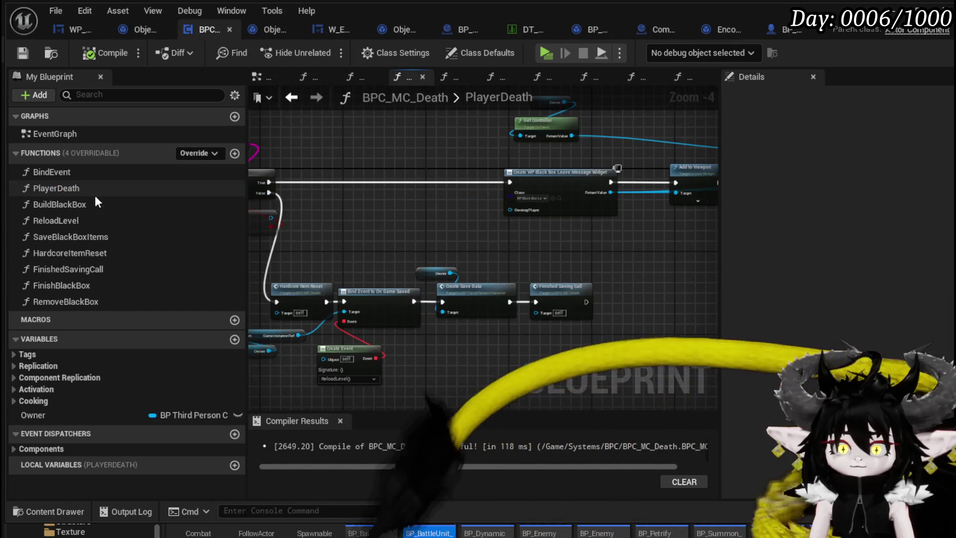
scroll(411, 286, "up", 1)
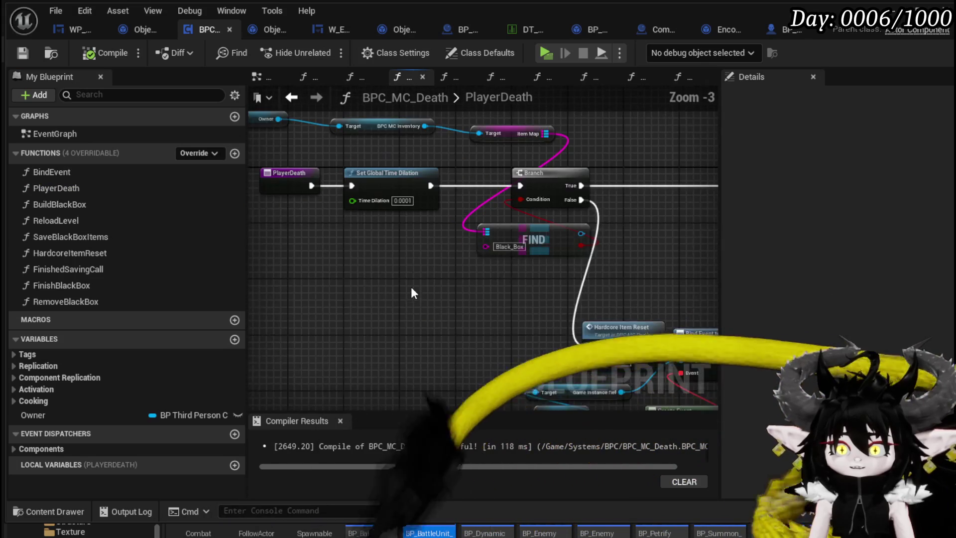
left_click_drag(329, 157, 547, 119)
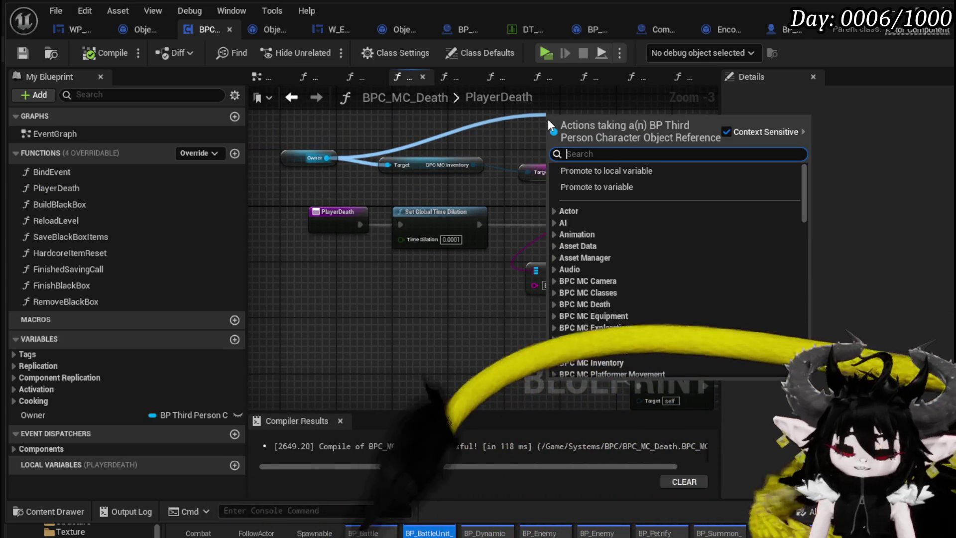
type("is cp")
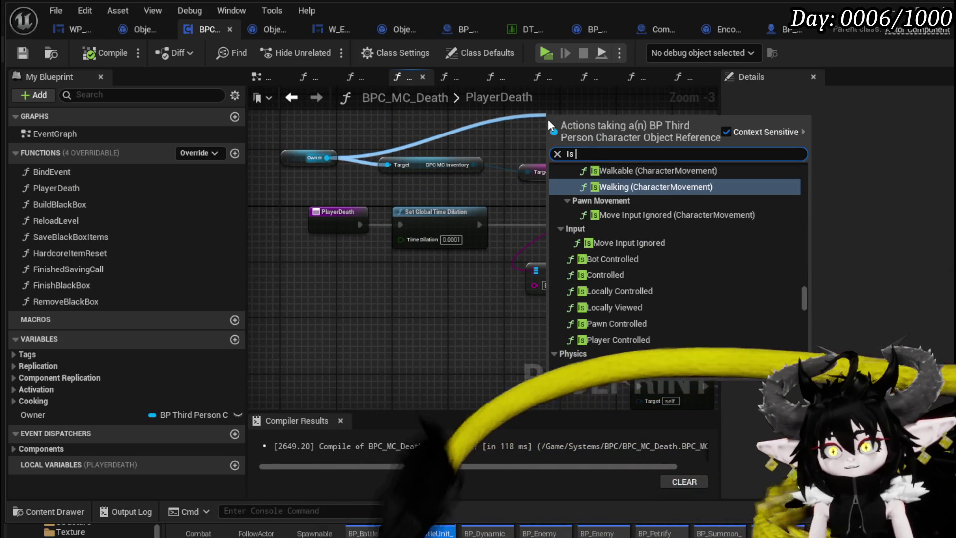
key("BackSpace")
type("ombat")
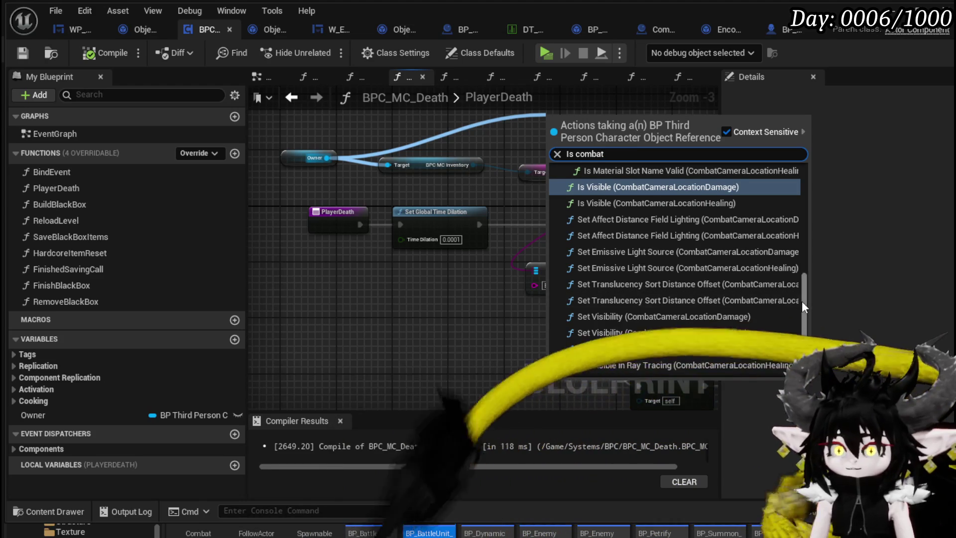
scroll(801, 301, "down", 3)
scroll(674, 233, "up", 2)
scroll(674, 232, "up", 5)
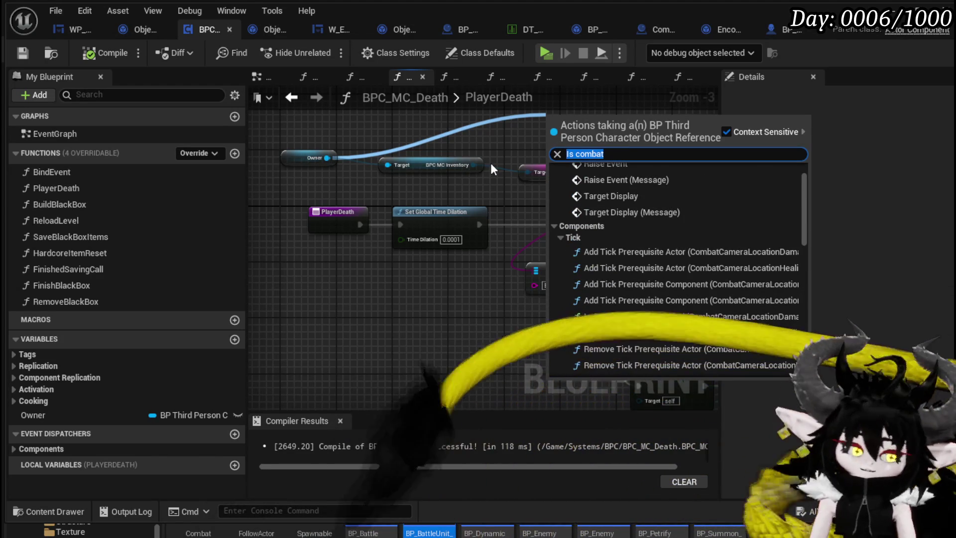
Step: Search 'in combat' instead and add the Get In Combat getter from Owner
key("ctrl+a")
type("in combat")
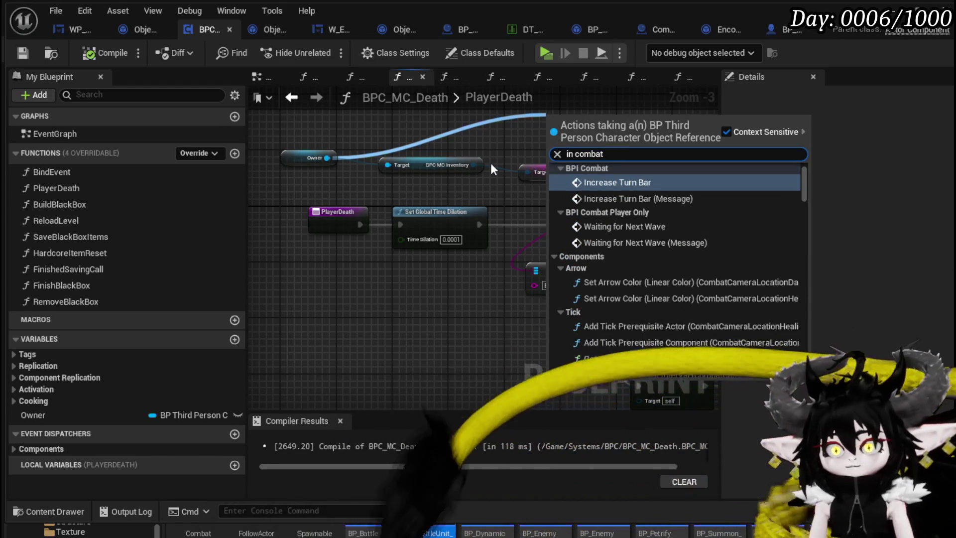
scroll(802, 181, "down", 10)
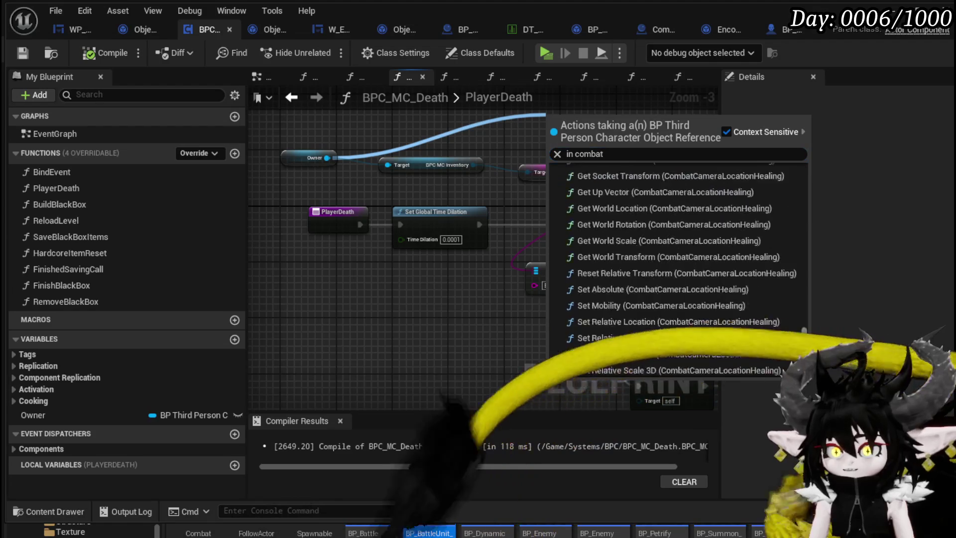
left_click(650, 340)
scroll(504, 226, "up", 2)
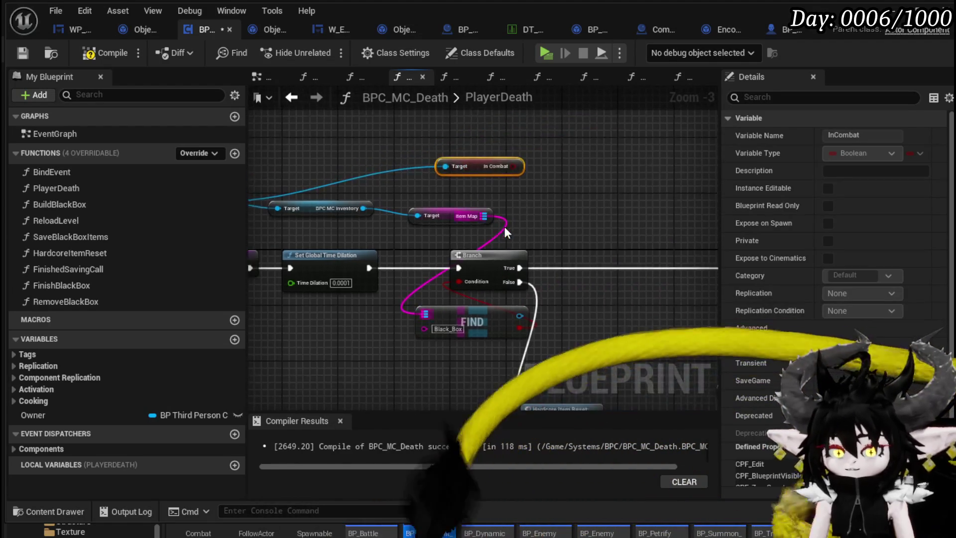
Step: Compile and save the BPC_MC_Death blueprint
left_click(104, 52)
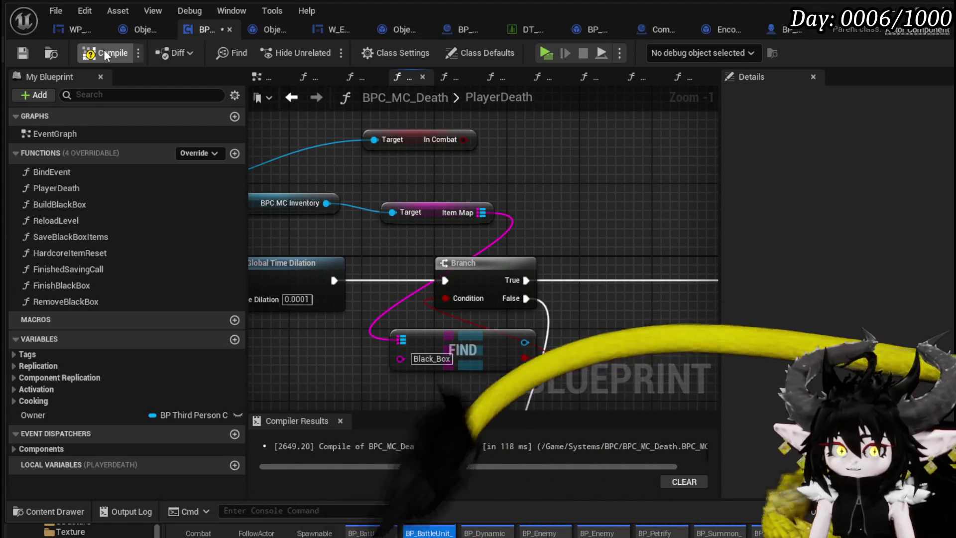
left_click(24, 52)
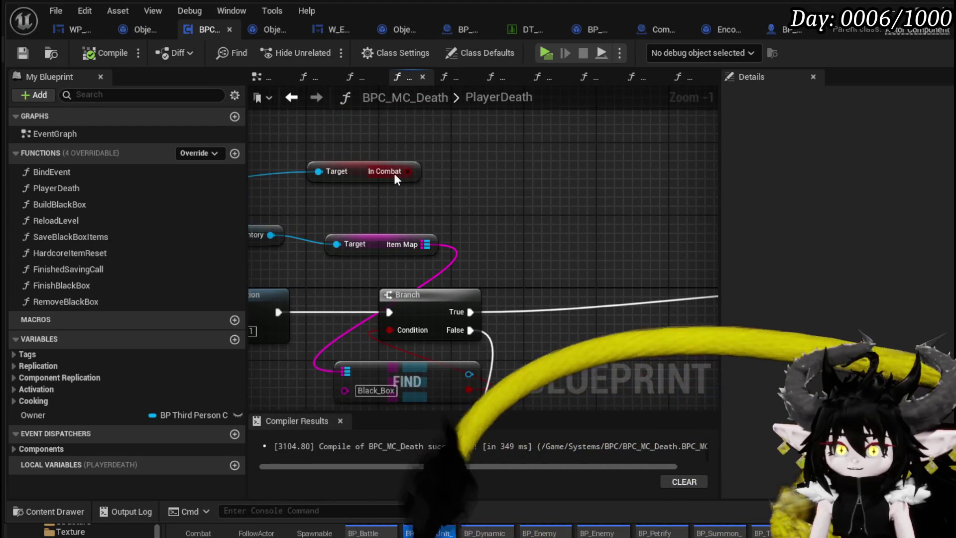
scroll(593, 188, "down", 1)
Step: Add a Branch driven by In Combat and line it up beside the existing Branch
left_click_drag(641, 155, 682, 144)
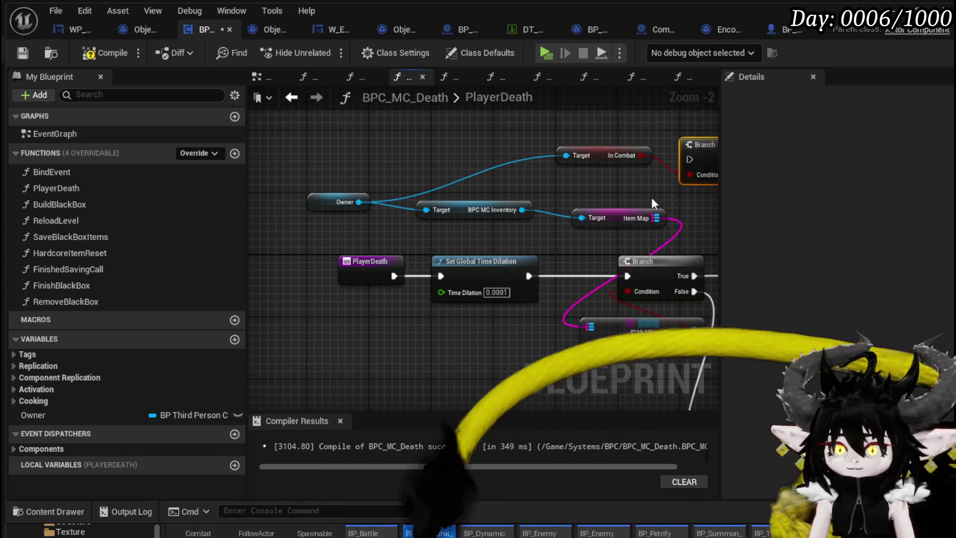
left_click_drag(651, 197, 384, 172)
left_click_drag(456, 140, 556, 243)
mouse_move(433, 245)
left_mouse_down()
mouse_move(462, 128)
mouse_move(402, 142)
mouse_move(392, 181)
mouse_move(400, 199)
left_mouse_up()
left_click_drag(506, 198, 464, 212)
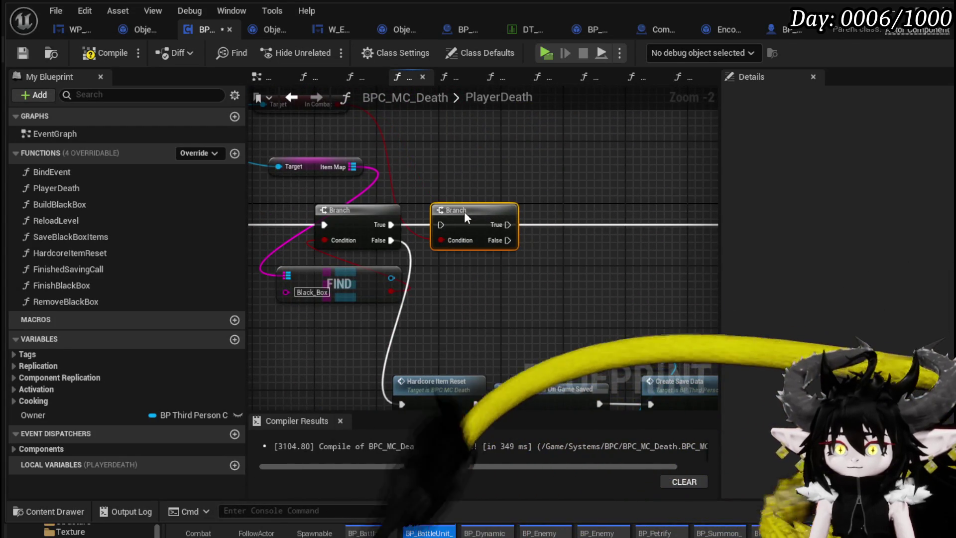
left_click_drag(433, 173, 567, 163)
Step: Move the Item Map getter and FIND node left, and route the first Branch's True into the new Branch
mouse_move(443, 157)
left_mouse_down()
mouse_move(414, 176)
mouse_move(364, 180)
left_mouse_up()
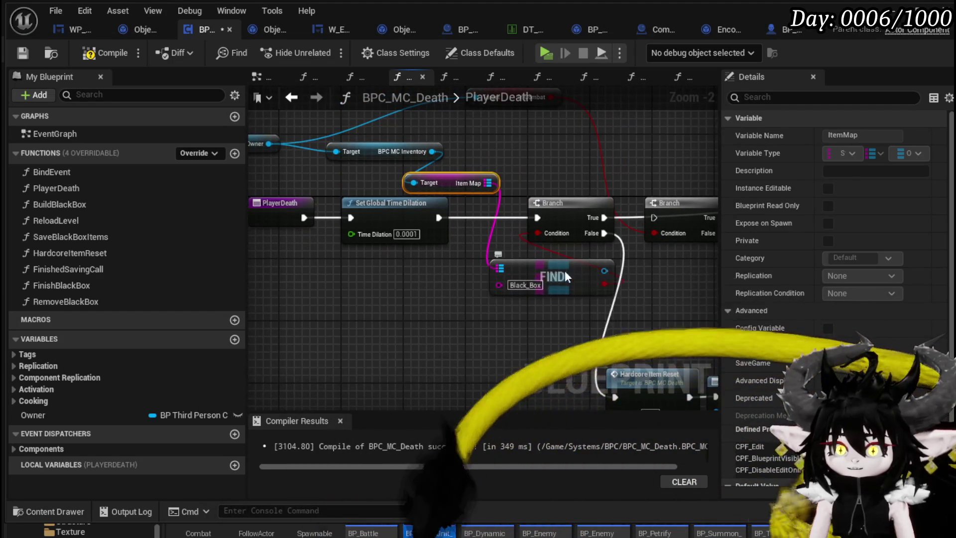
left_click_drag(565, 270, 488, 270)
left_click_drag(633, 206, 541, 220)
left_click_drag(437, 229, 487, 229)
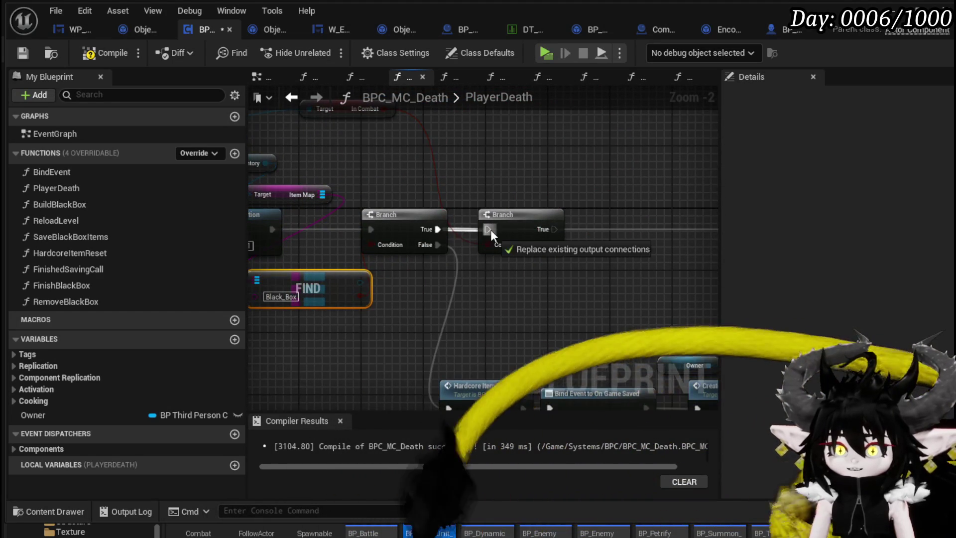
mouse_move(648, 219)
left_mouse_down()
mouse_move(444, 215)
mouse_move(675, 225)
mouse_move(379, 231)
mouse_move(367, 288)
left_mouse_up()
Step: Nudge the execution-chain nodes into alignment, then compile and save
scroll(444, 215, "down", 2)
scroll(367, 288, "down", 1)
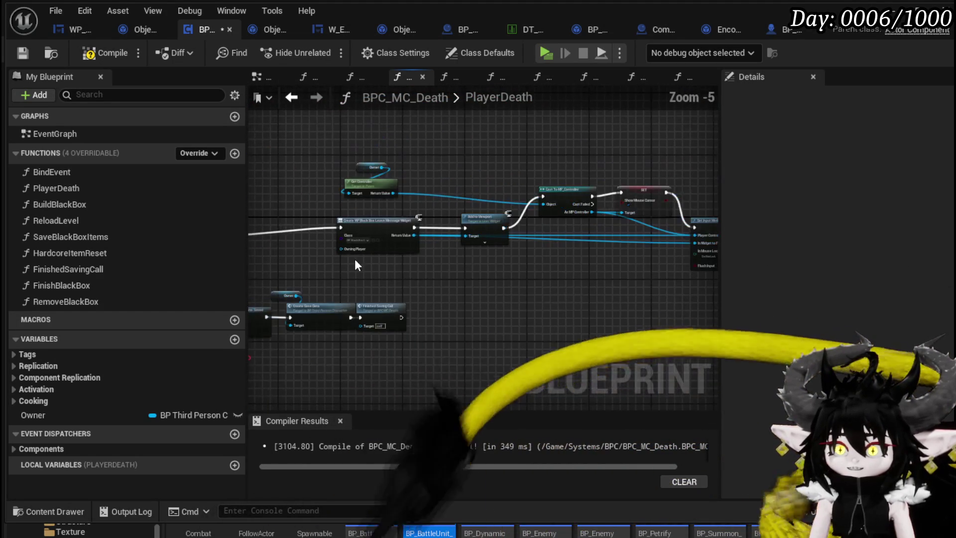
scroll(337, 271, "down", 1)
left_click_drag(329, 215, 632, 159)
left_click(633, 225)
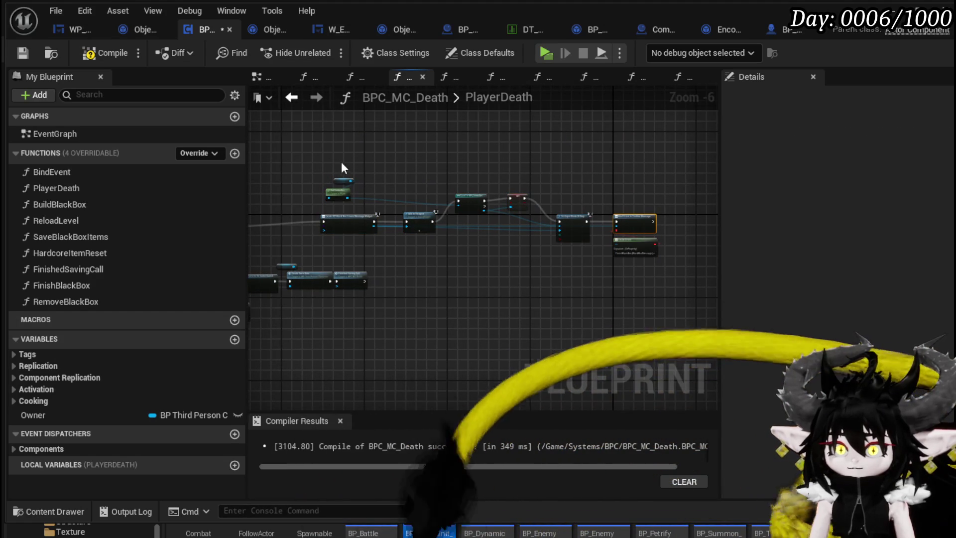
left_click_drag(311, 160, 642, 264)
left_click_drag(633, 227, 634, 231)
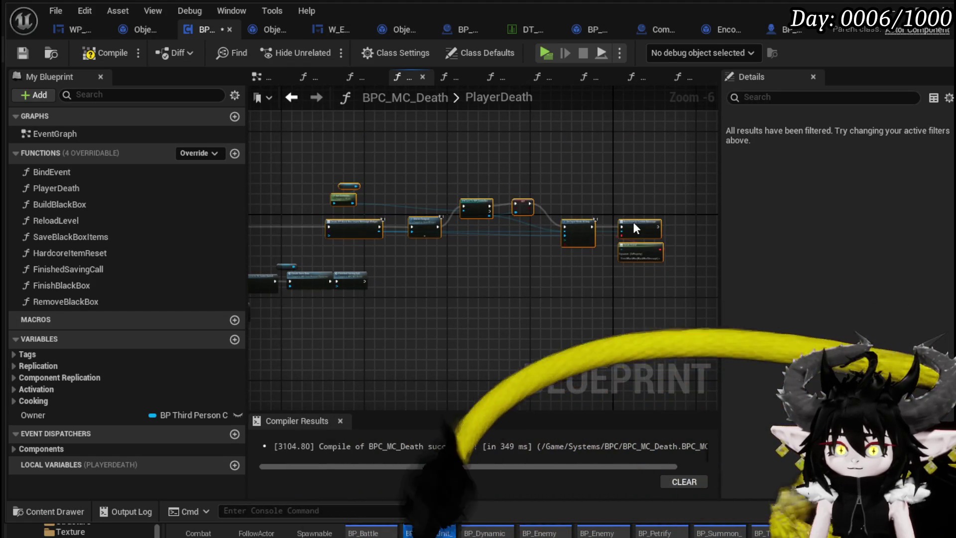
left_click(492, 175)
mouse_move(492, 169)
left_mouse_down()
mouse_move(614, 169)
mouse_move(523, 174)
left_mouse_up()
left_click(105, 53)
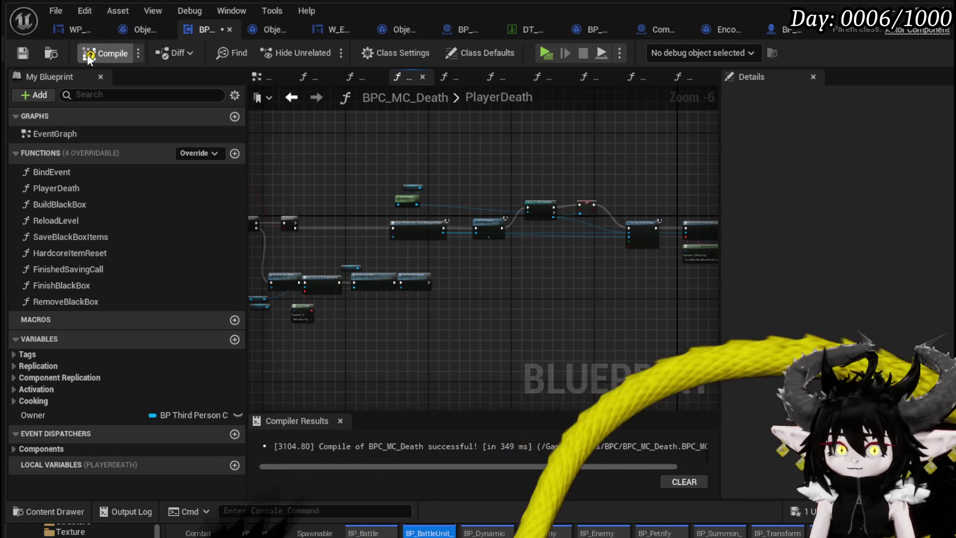
left_click(22, 53)
Step: Wire Branch True to Create WP Black Box, delete In Combat and the second Branch, recompile and save
mouse_move(376, 160)
left_mouse_down()
mouse_move(312, 150)
mouse_move(653, 255)
mouse_move(664, 249)
left_mouse_up()
mouse_move(535, 152)
left_mouse_down()
mouse_move(486, 160)
mouse_move(590, 164)
left_mouse_up()
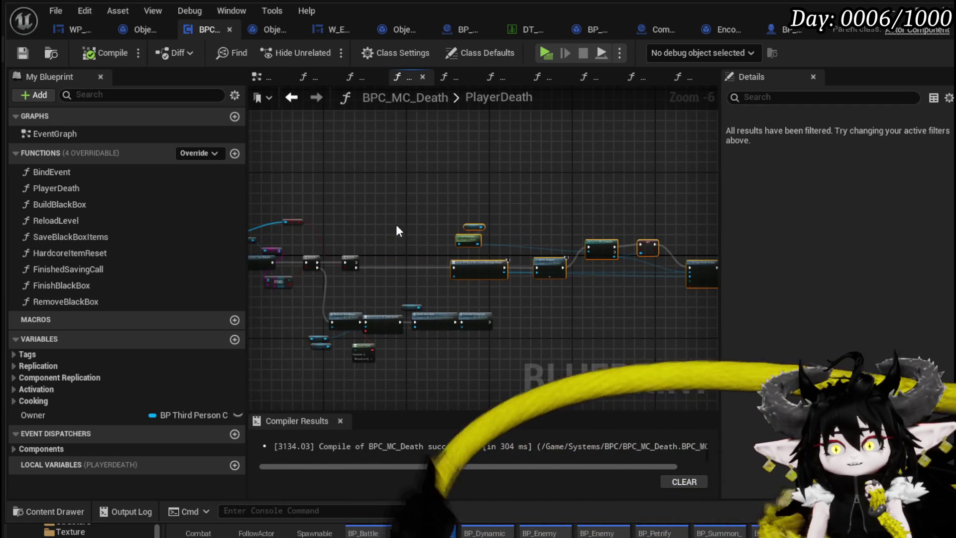
scroll(395, 224, "up", 3)
mouse_move(379, 272)
left_mouse_down()
mouse_move(653, 301)
mouse_move(611, 287)
left_mouse_up()
scroll(510, 253, "down", 3)
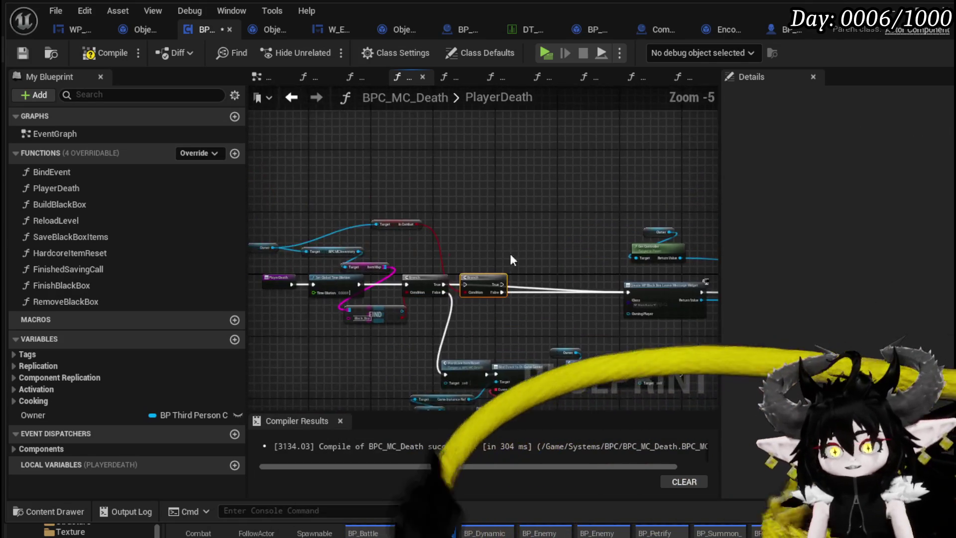
scroll(396, 238, "up", 3)
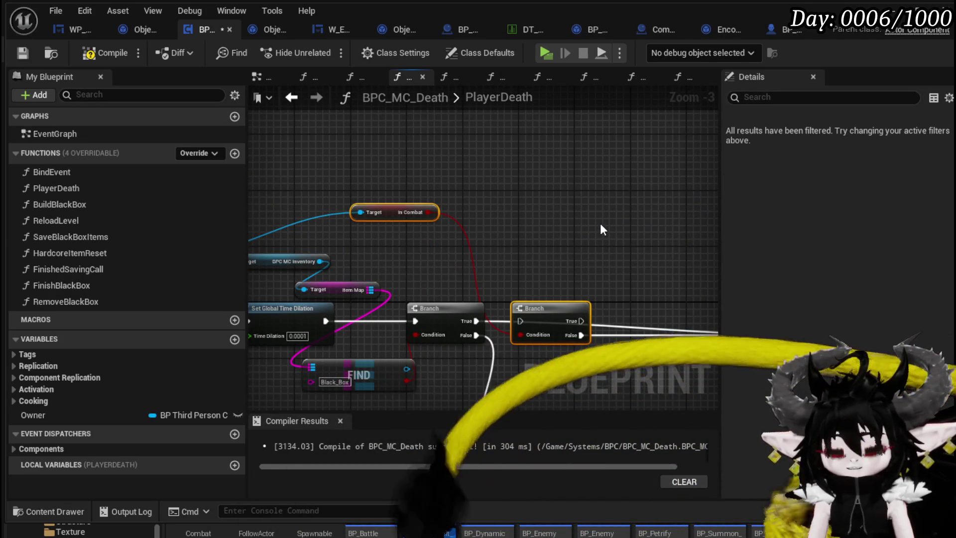
key("Delete")
left_click(98, 58)
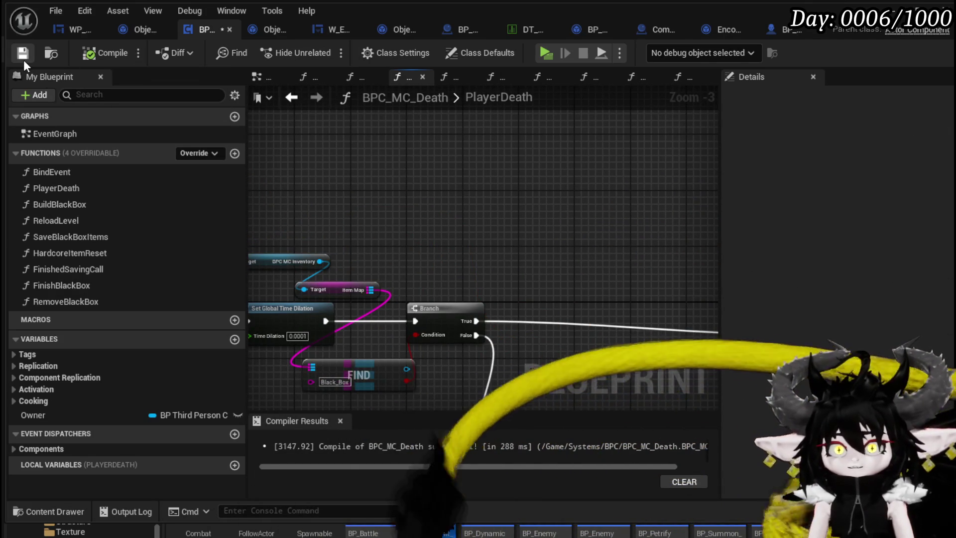
left_click(23, 59)
Step: Open BuildBlackBox and move the ADD and Make struct nodes to the right
double_click(136, 204)
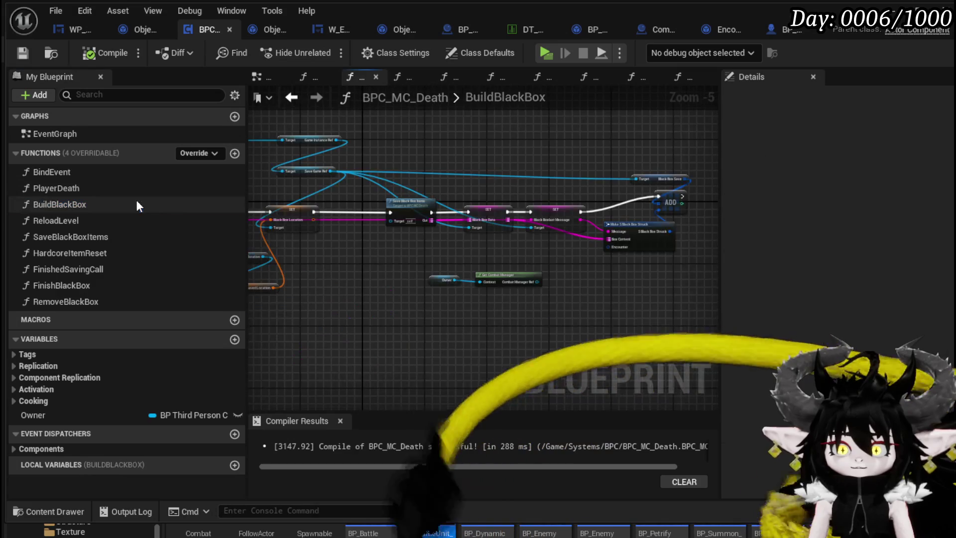
left_click_drag(372, 251, 615, 274)
scroll(447, 264, "up", 2)
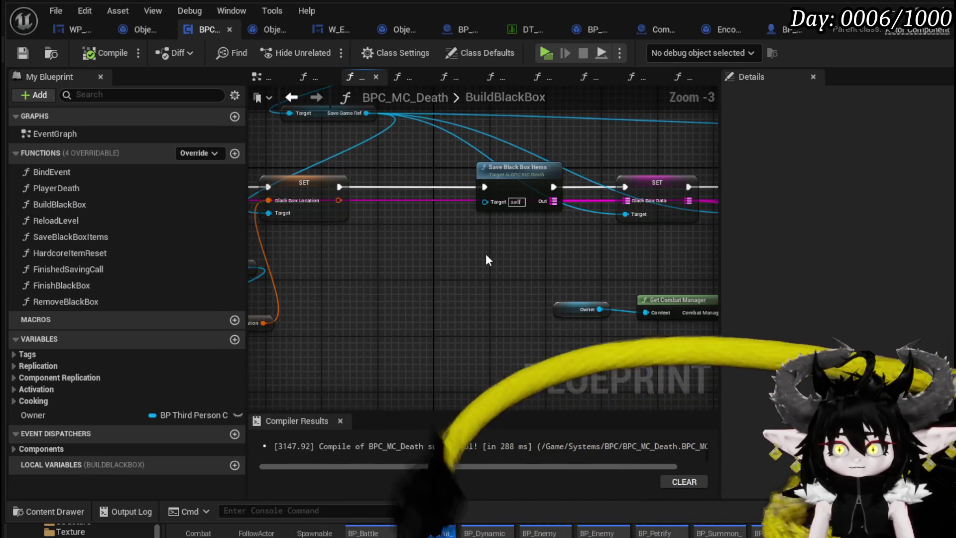
mouse_move(487, 259)
left_mouse_down()
mouse_move(527, 279)
mouse_move(518, 277)
left_mouse_up()
mouse_move(441, 322)
left_mouse_down()
mouse_move(563, 162)
mouse_move(641, 208)
mouse_move(713, 214)
left_mouse_up()
Step: Add a Branch after the SET node and shift it with the In Combat getter left
left_click_drag(303, 212, 381, 210)
type("branch")
key("Return")
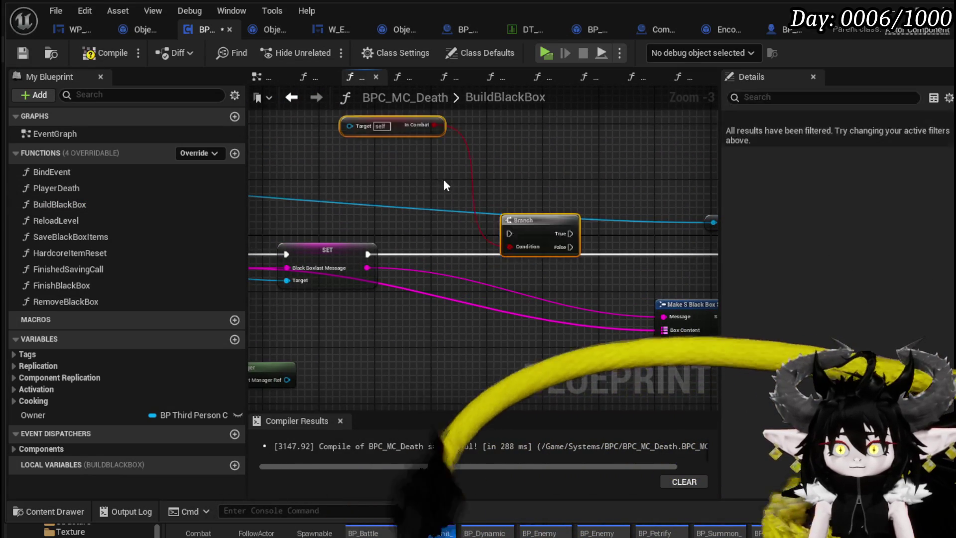
mouse_move(532, 222)
left_mouse_down()
mouse_move(450, 252)
mouse_move(380, 250)
left_mouse_up()
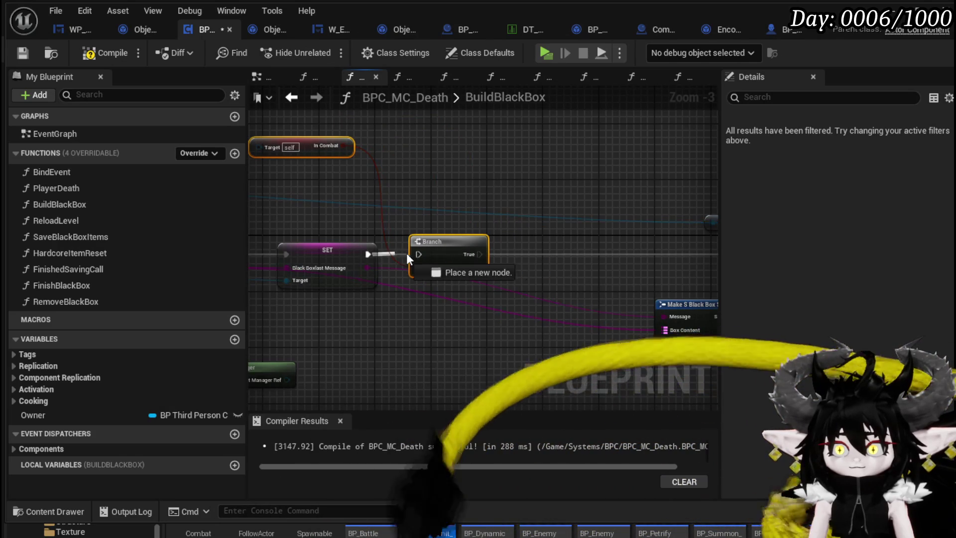
mouse_move(599, 222)
left_mouse_down()
mouse_move(444, 206)
mouse_move(443, 186)
left_mouse_up()
scroll(442, 186, "down", 1)
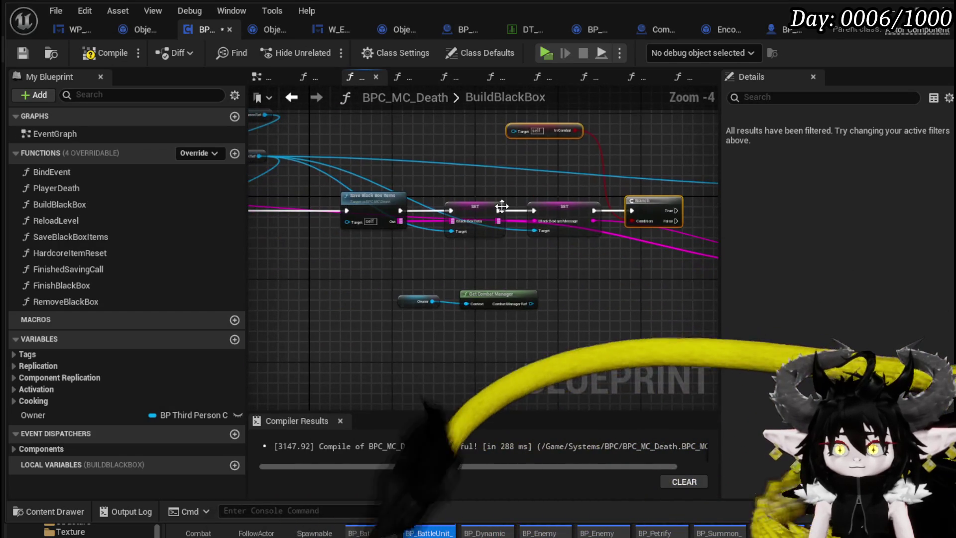
left_click_drag(500, 207, 448, 181)
scroll(392, 142, "up", 1)
Step: Paste a copy of the Owner getter and plug it into In Combat's Target
left_click_drag(391, 142, 316, 203)
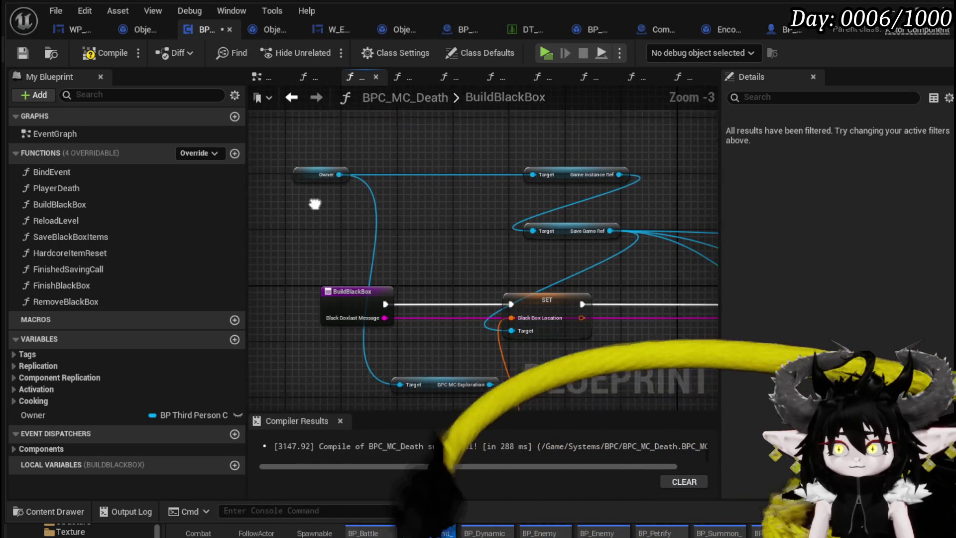
left_click(331, 179)
left_click_drag(669, 171, 518, 211)
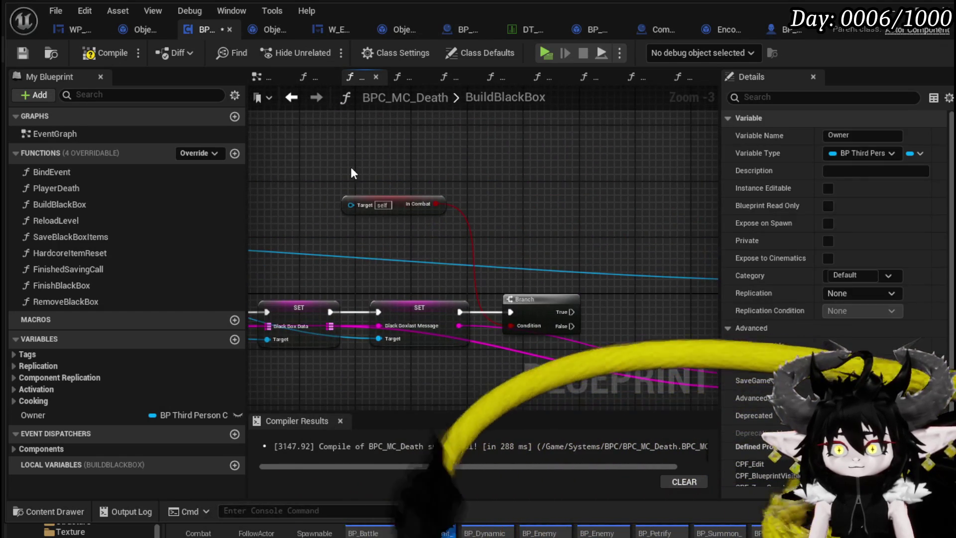
key("ctrl+v")
left_click_drag(402, 176, 348, 201)
left_click_drag(611, 225, 420, 157)
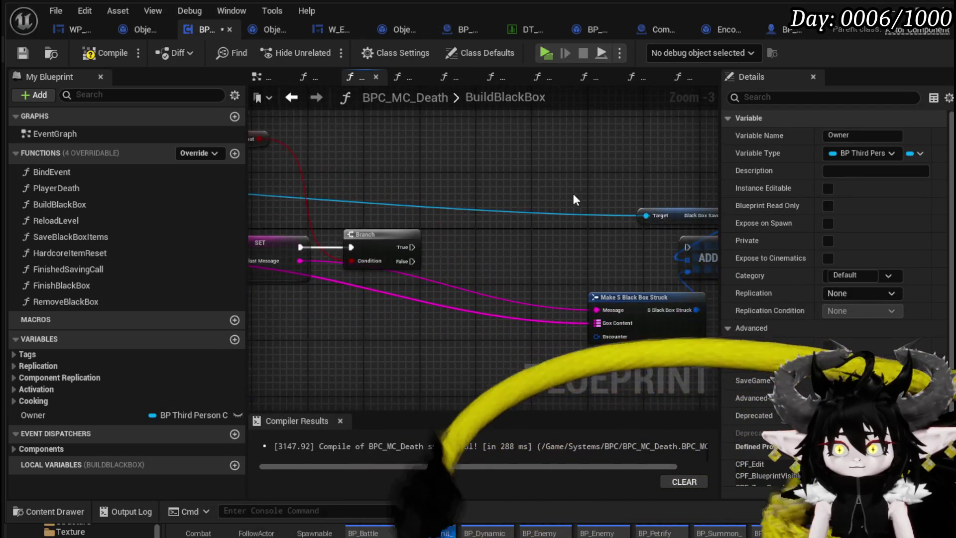
Step: Run the Branch's True output into ADD and move Get Combat Manager aside
left_click_drag(382, 244, 652, 243)
mouse_move(456, 355)
left_mouse_down()
mouse_move(458, 241)
mouse_move(448, 252)
mouse_move(456, 275)
left_mouse_up()
mouse_move(349, 264)
left_mouse_down()
mouse_move(657, 237)
mouse_move(311, 262)
mouse_move(491, 325)
mouse_move(474, 217)
mouse_move(326, 260)
mouse_move(400, 191)
mouse_move(483, 193)
left_mouse_up()
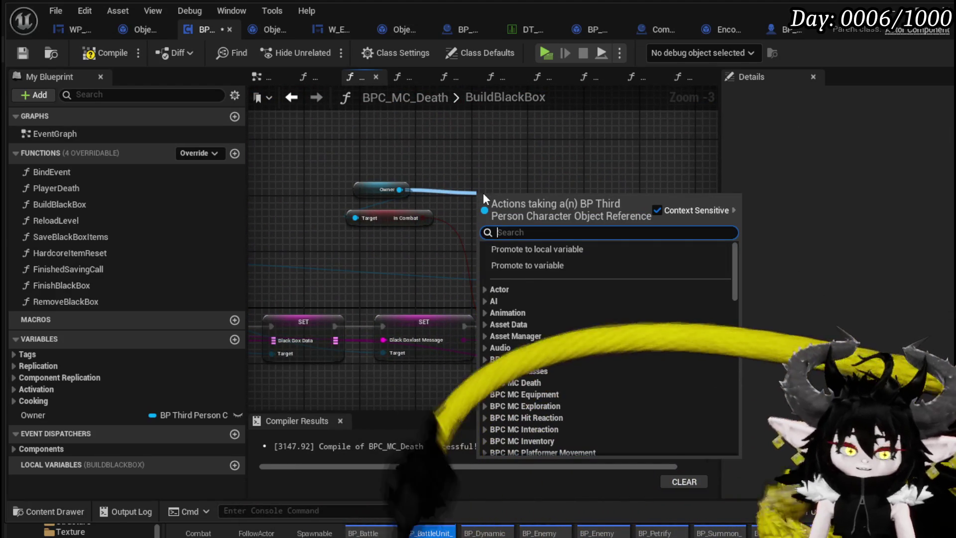
Step: From Owner, add Current Encounter and Get Encounter, feeding Current Encounter into the Encounter ID
type("encou")
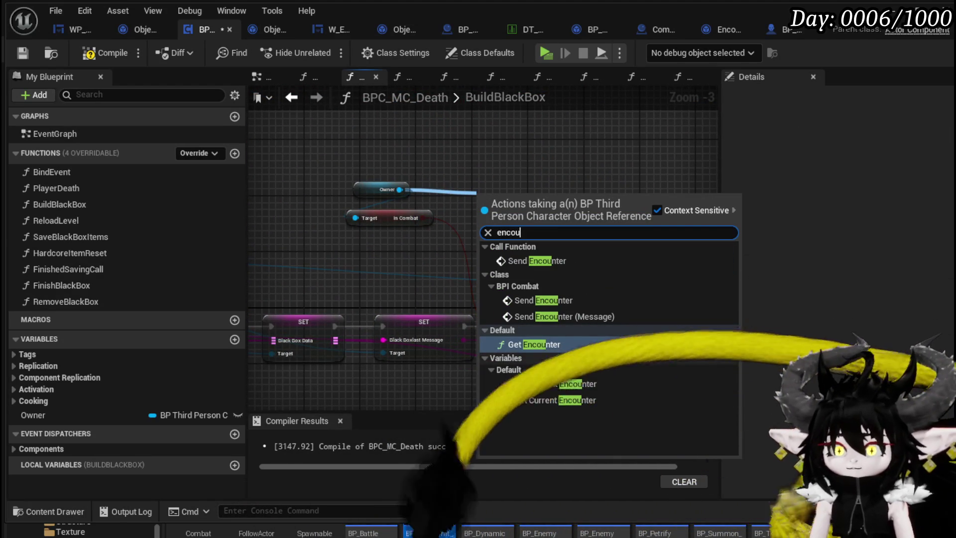
left_click(550, 383)
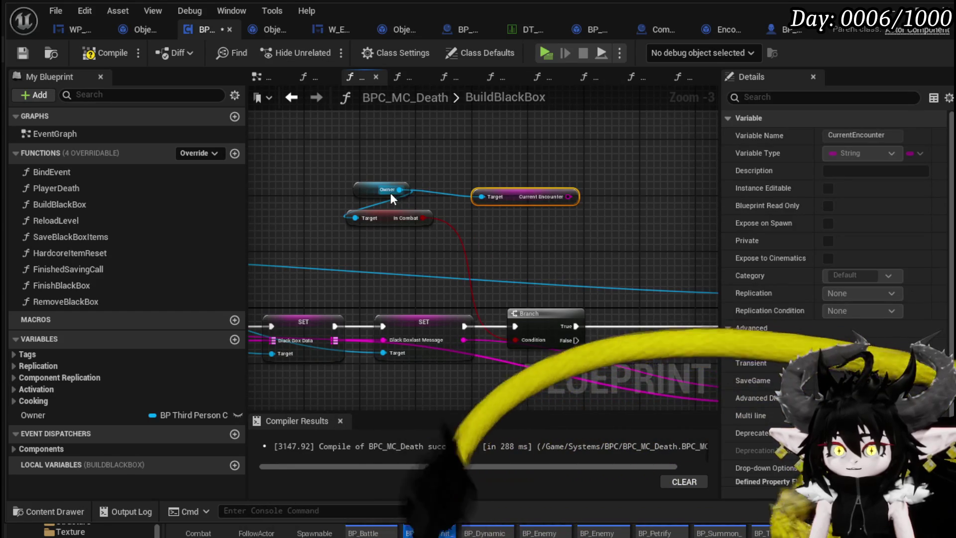
left_click_drag(400, 191, 517, 146)
key("Escape")
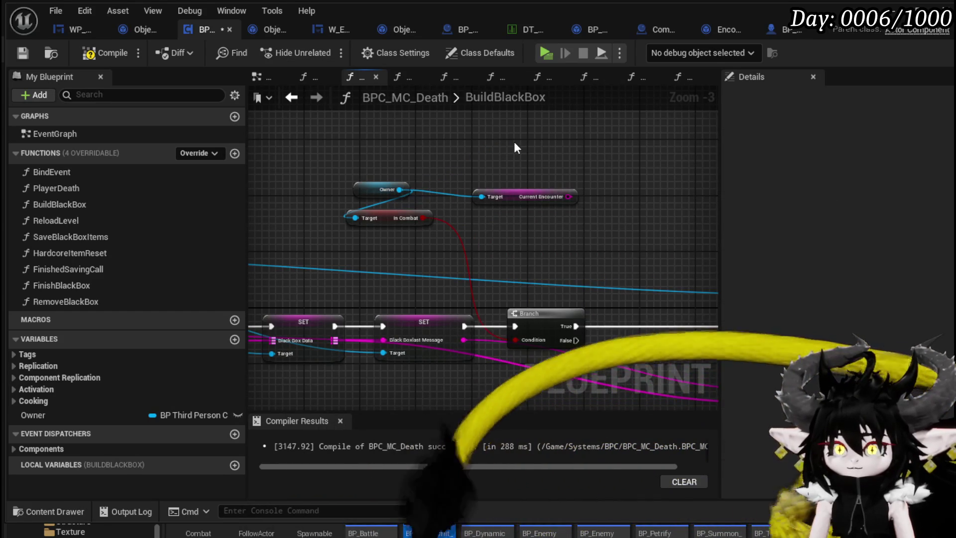
left_click_drag(400, 190, 470, 139)
type("get enco")
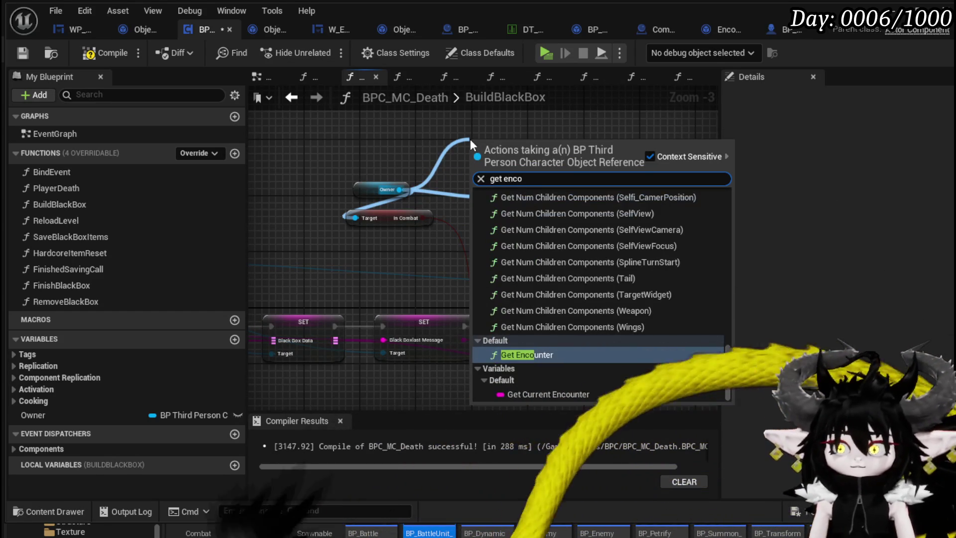
key("Return")
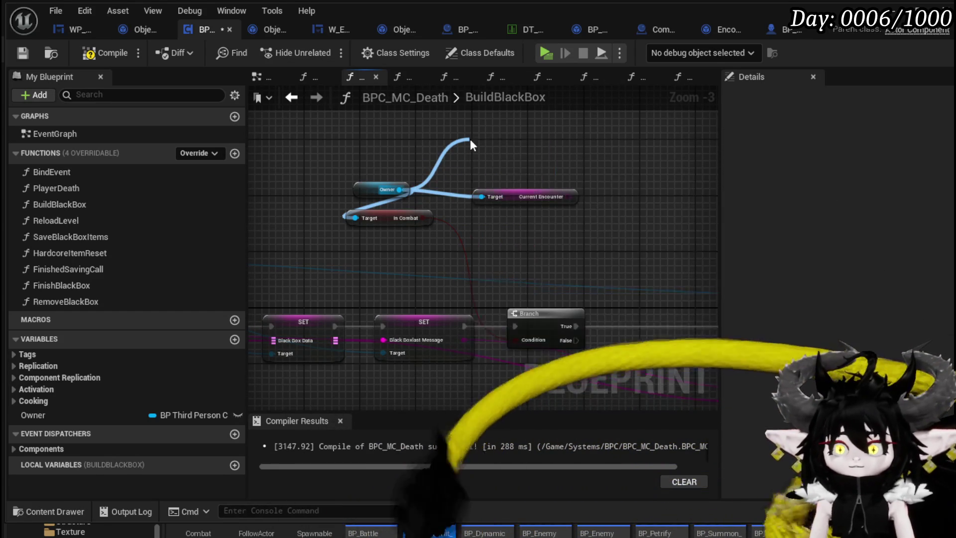
mouse_move(568, 197)
left_mouse_down()
mouse_move(473, 171)
mouse_move(629, 148)
mouse_move(388, 218)
left_mouse_up()
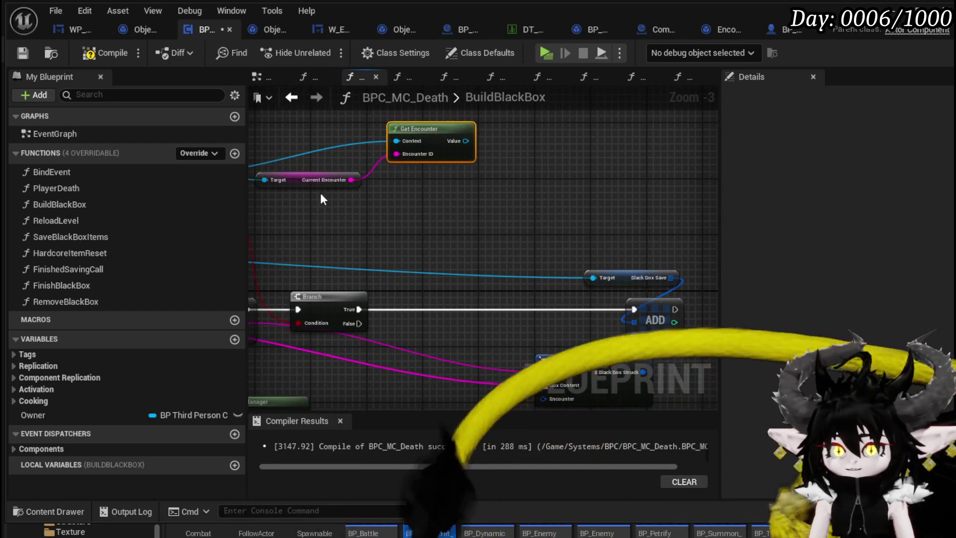
left_click(298, 186)
Step: Add a Current Wave getter from Get Encounter's returned value and place it beside Get Encounter
left_click_drag(466, 141, 539, 142)
type("get Act")
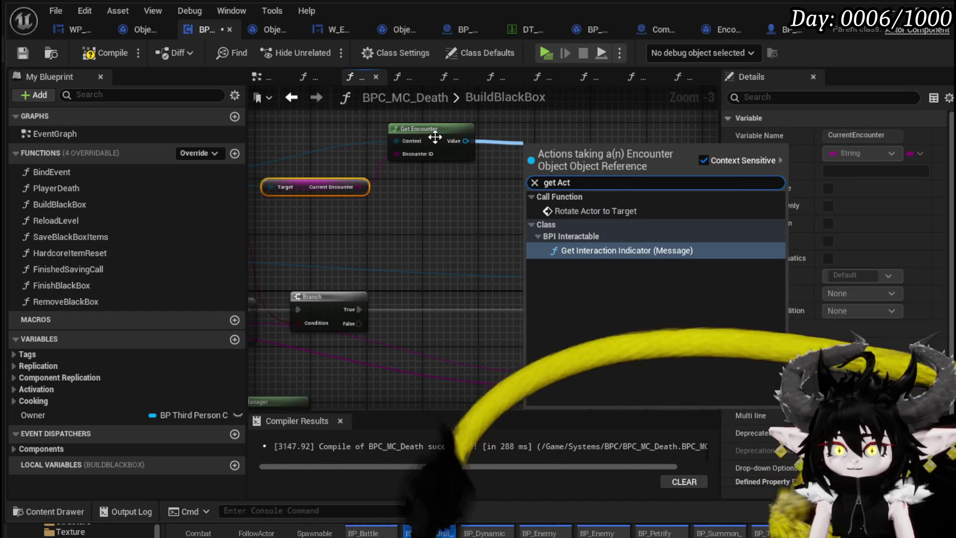
left_click_drag(465, 141, 531, 139)
type("get Wav")
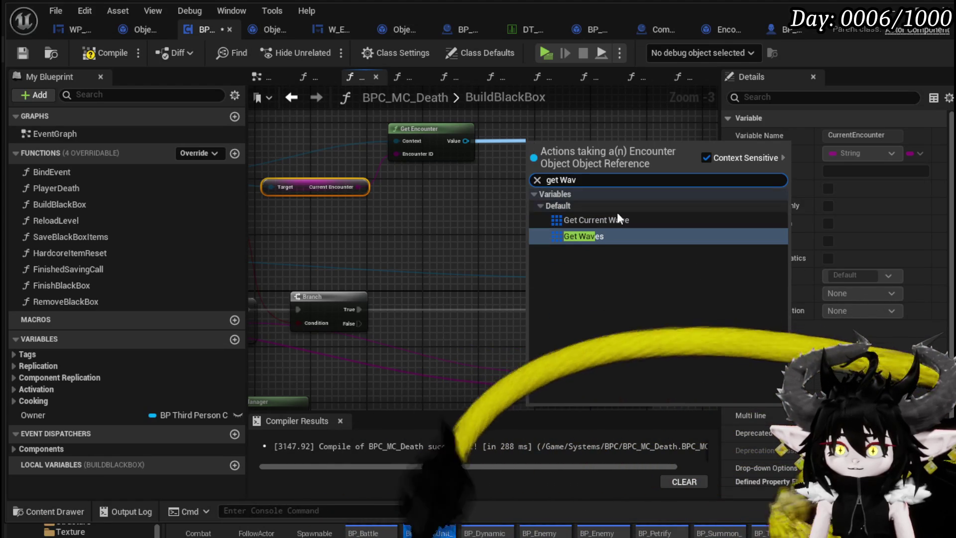
left_click(618, 220)
left_click_drag(564, 148, 433, 190)
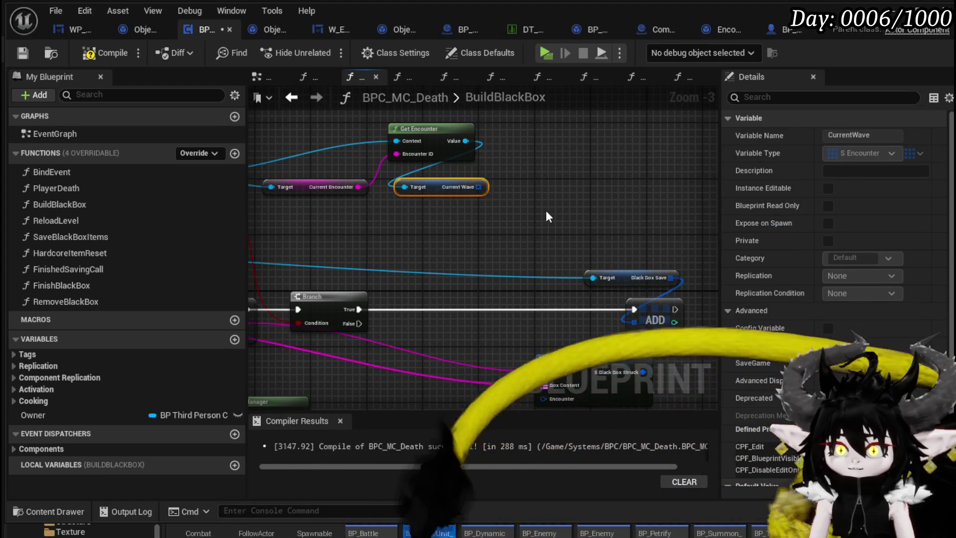
left_click_drag(546, 210, 495, 173)
left_click(494, 173)
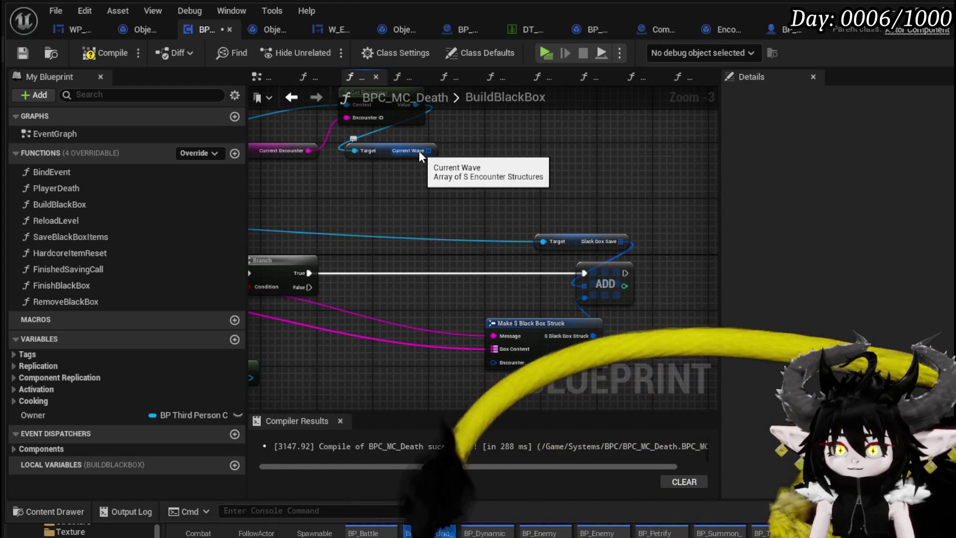
mouse_move(493, 363)
left_mouse_down()
mouse_move(518, 199)
mouse_move(495, 169)
left_mouse_up()
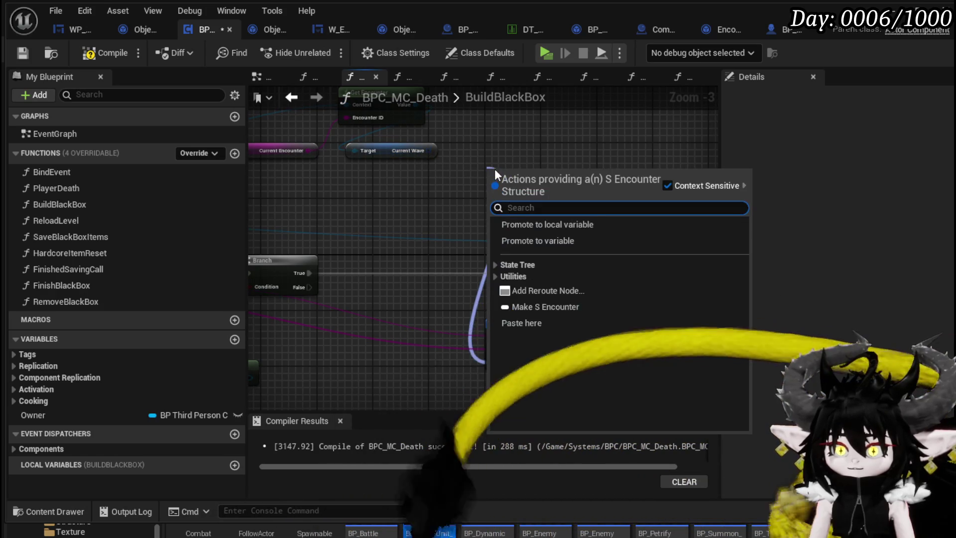
type("make")
key("Return")
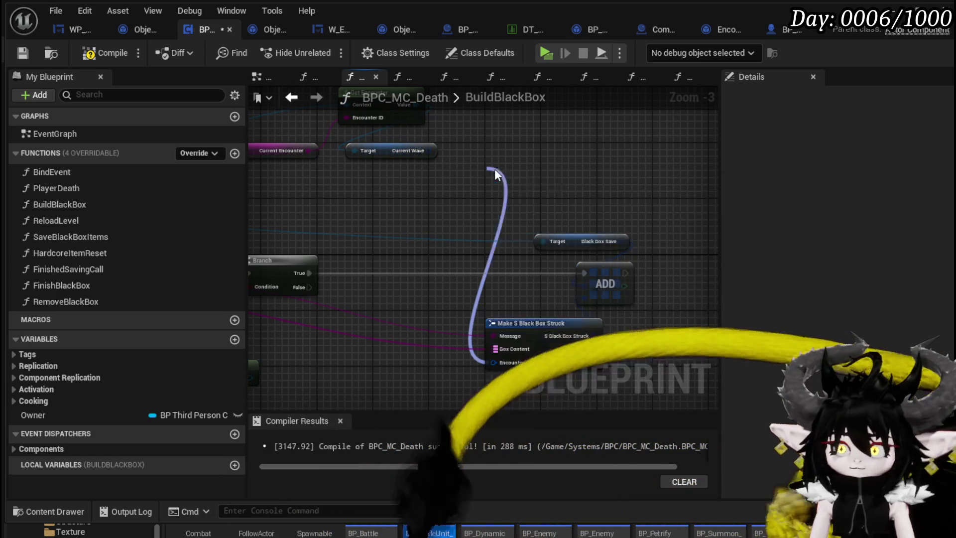
mouse_move(430, 150)
left_mouse_down()
mouse_move(436, 172)
mouse_move(467, 184)
left_mouse_up()
scroll(438, 207, "up", 4)
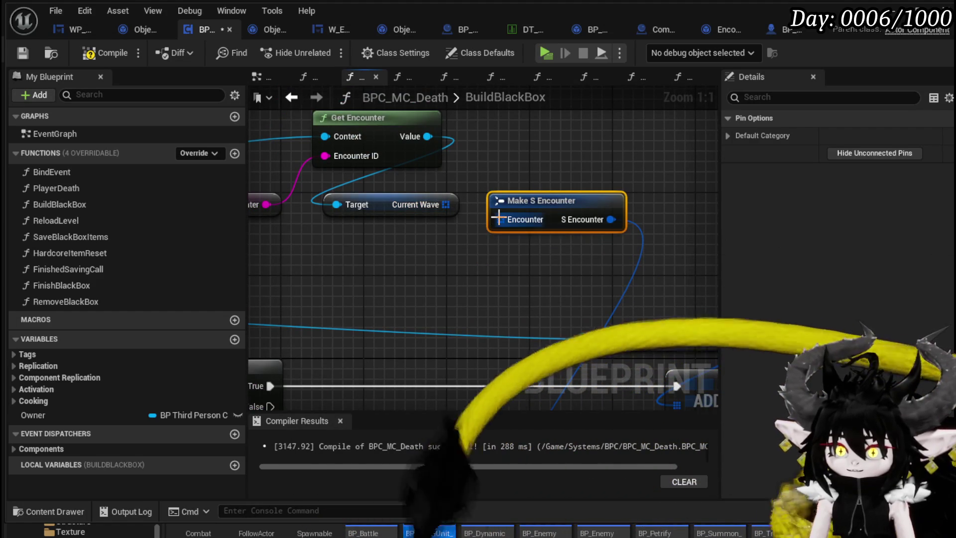
mouse_move(532, 360)
left_mouse_down()
mouse_move(438, 233)
mouse_move(466, 174)
mouse_move(489, 250)
left_mouse_up()
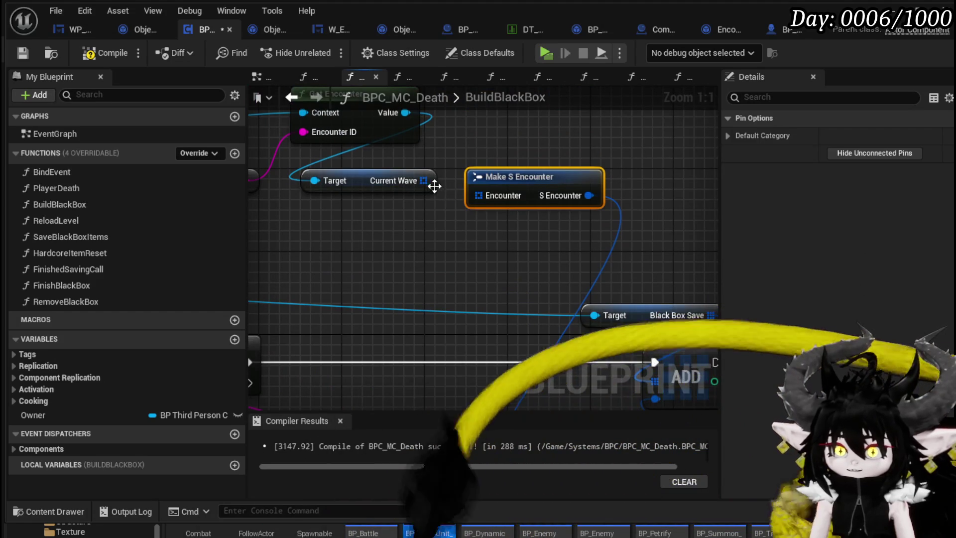
key("Delete")
left_click_drag(423, 180, 368, 229)
type("br")
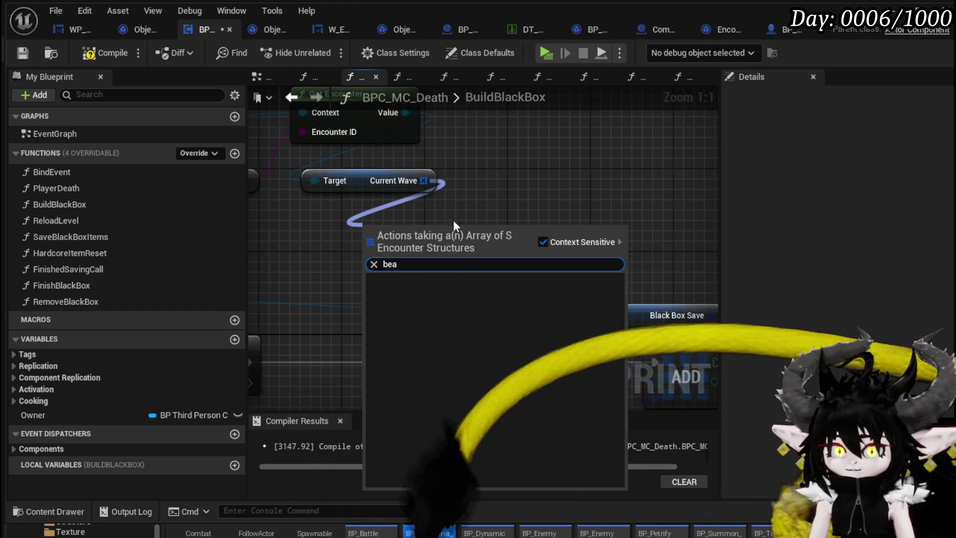
left_click_drag(424, 181, 484, 204)
type("br")
left_click(539, 283)
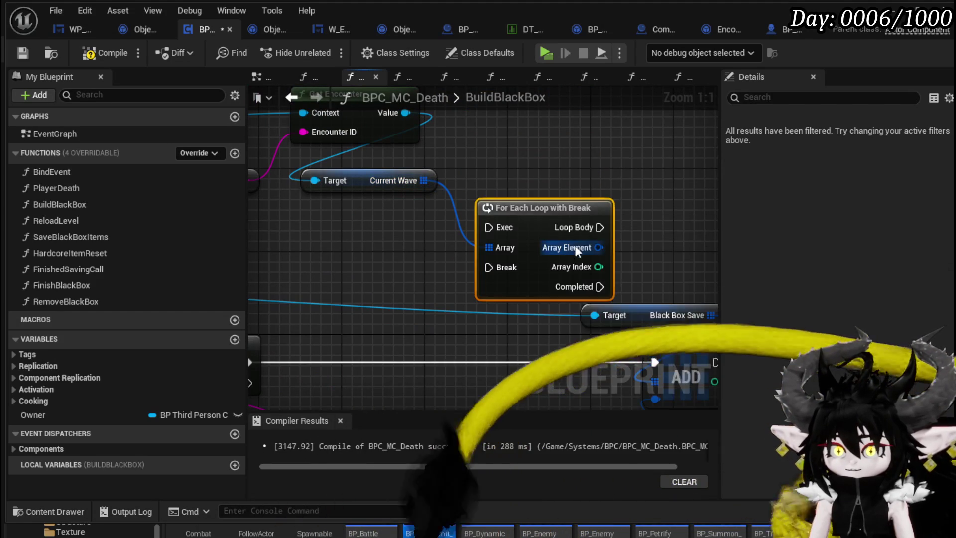
key("ctrl+z")
mouse_move(438, 192)
left_mouse_down()
mouse_move(497, 169)
mouse_move(483, 189)
left_mouse_up()
scroll(562, 168, "down", 2)
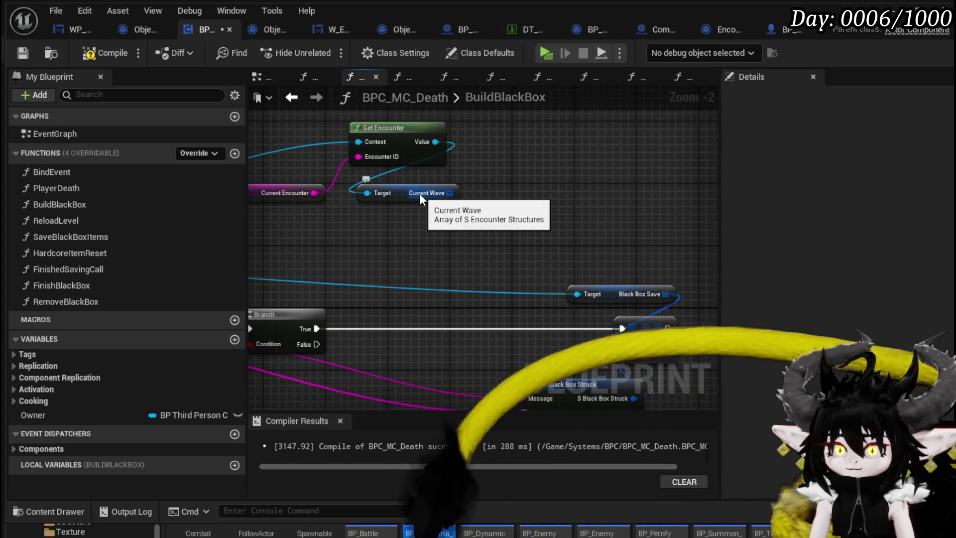
Step: Add Make S Encounter on the black box struct's Encounter pin, with a Make Array feeding it
left_click_drag(527, 208, 526, 131)
left_click_drag(538, 356, 600, 121)
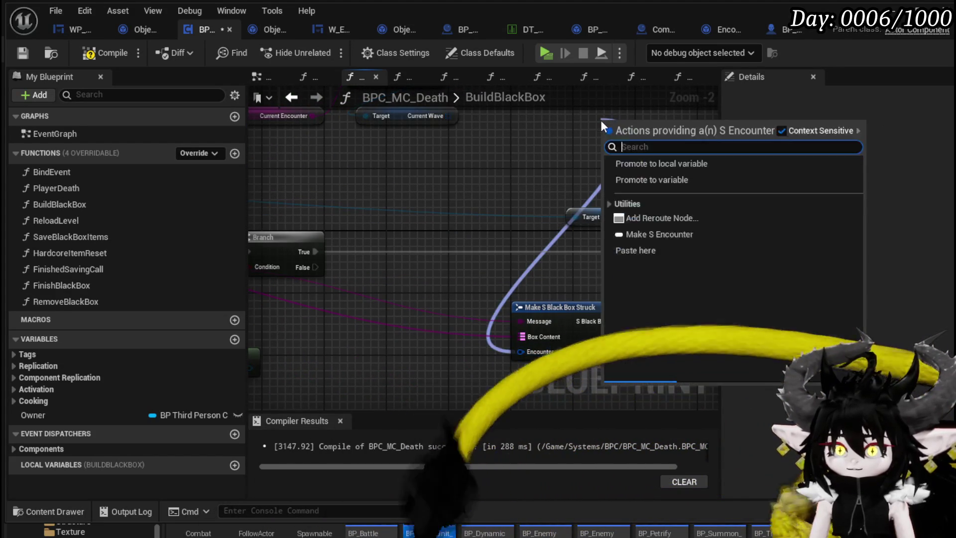
type("make")
key("Return")
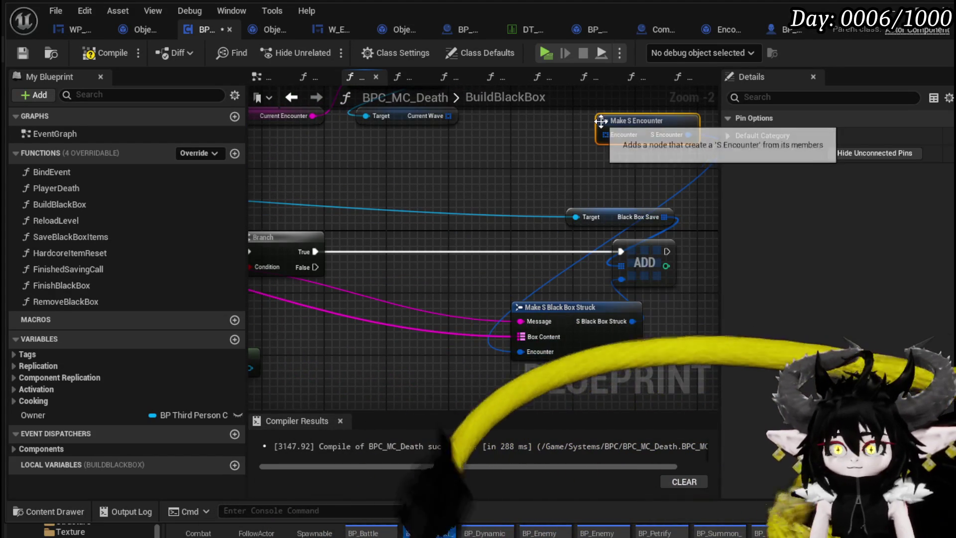
scroll(607, 173, "up", 2)
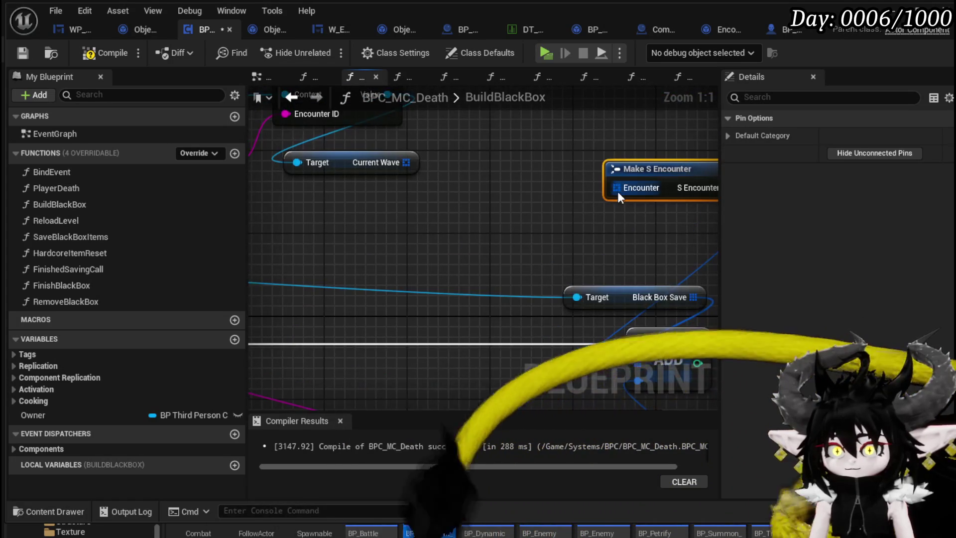
left_click_drag(612, 187, 572, 215)
type("mak")
key("Return")
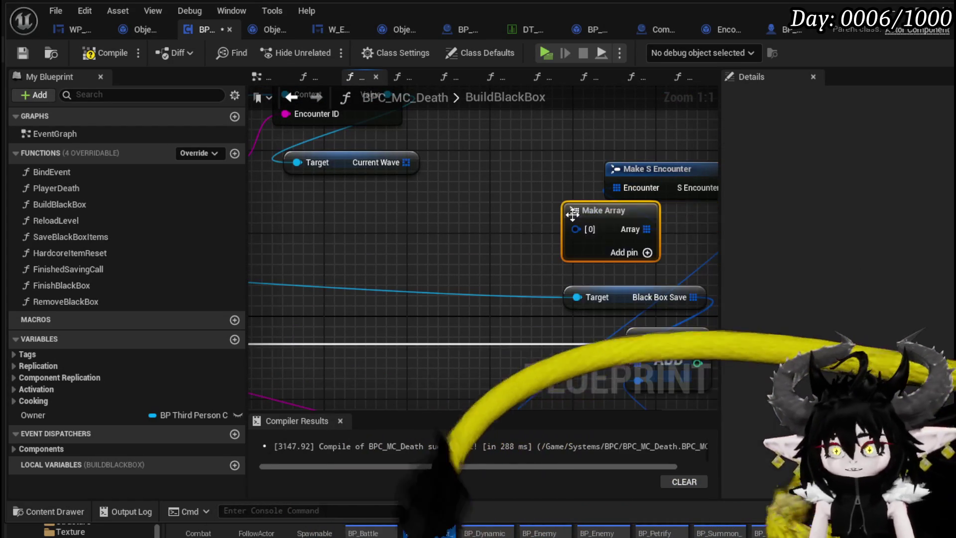
left_click_drag(567, 254, 493, 222)
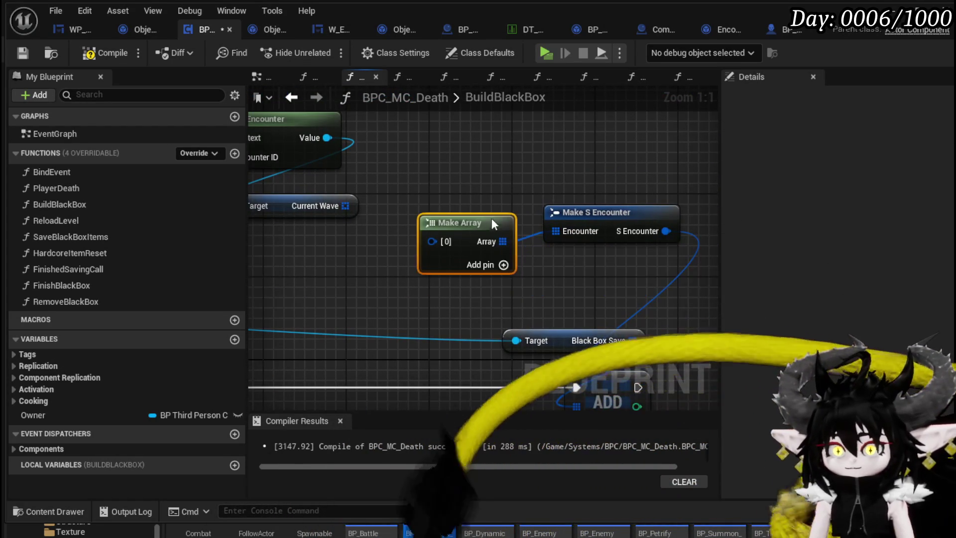
Step: Try linking Current Wave to the encounter input, then rearrange Get Encounter, Current Wave and Owner nodes
left_click_drag(519, 284, 622, 307)
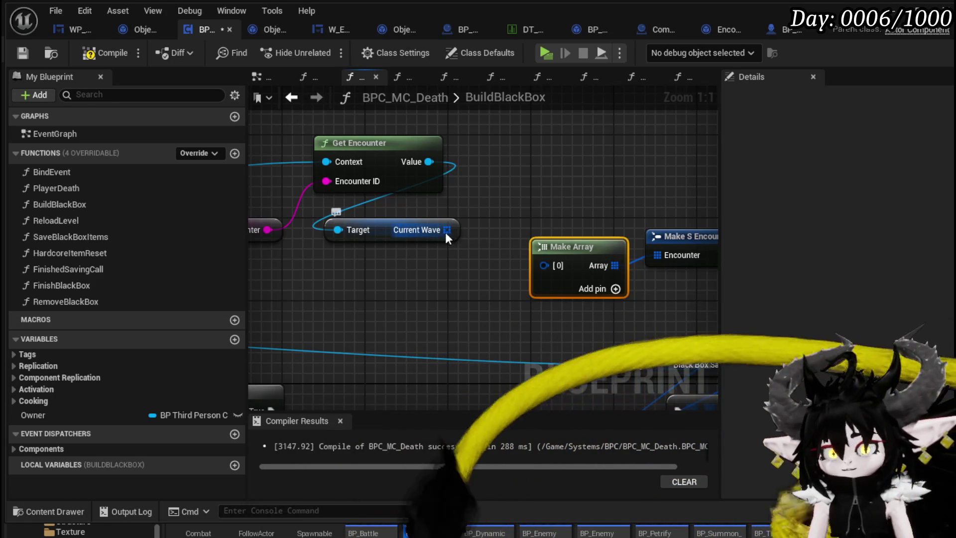
left_click_drag(445, 232, 657, 255)
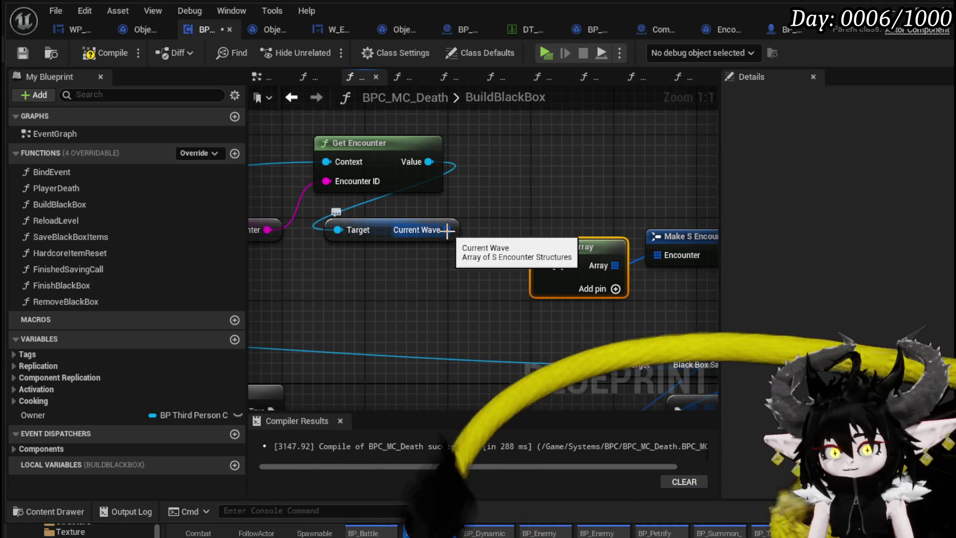
mouse_move(484, 238)
left_mouse_down()
mouse_move(464, 172)
mouse_move(464, 242)
mouse_move(473, 160)
mouse_move(396, 157)
left_mouse_up()
scroll(464, 172, "down", 1)
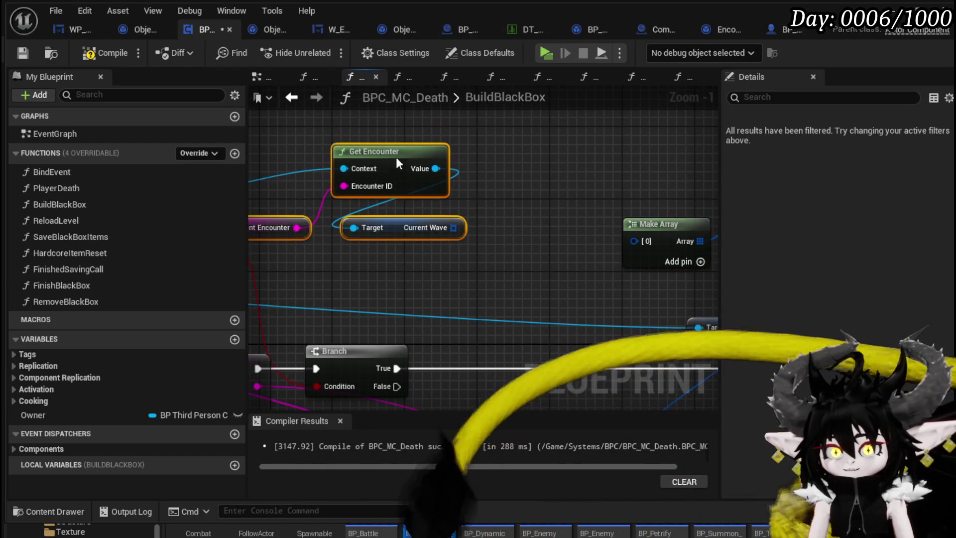
mouse_move(291, 255)
left_mouse_down()
mouse_move(376, 274)
mouse_move(487, 271)
mouse_move(612, 152)
mouse_move(673, 157)
mouse_move(652, 124)
mouse_move(650, 145)
left_mouse_up()
mouse_move(341, 188)
left_mouse_down()
mouse_move(327, 157)
mouse_move(274, 125)
mouse_move(269, 133)
mouse_move(359, 154)
mouse_move(438, 214)
mouse_move(440, 175)
mouse_move(341, 139)
mouse_move(370, 158)
mouse_move(390, 140)
mouse_move(503, 233)
mouse_move(486, 208)
mouse_move(480, 219)
mouse_move(429, 132)
mouse_move(449, 228)
mouse_move(442, 209)
mouse_move(401, 180)
mouse_move(451, 207)
left_mouse_up()
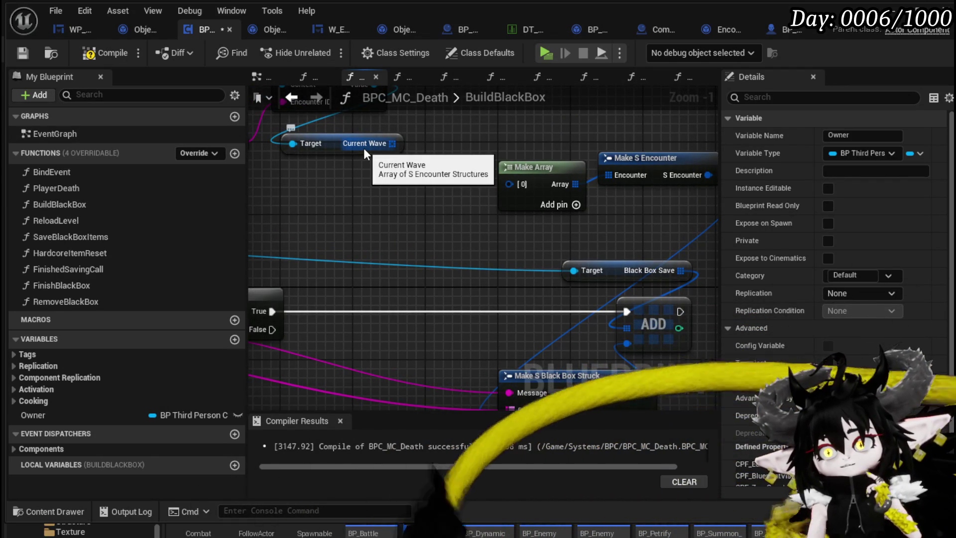
Step: Add a Waves getter off Get Encounter's Value, delete it again, and compile the blueprint
left_click_drag(364, 148, 355, 236)
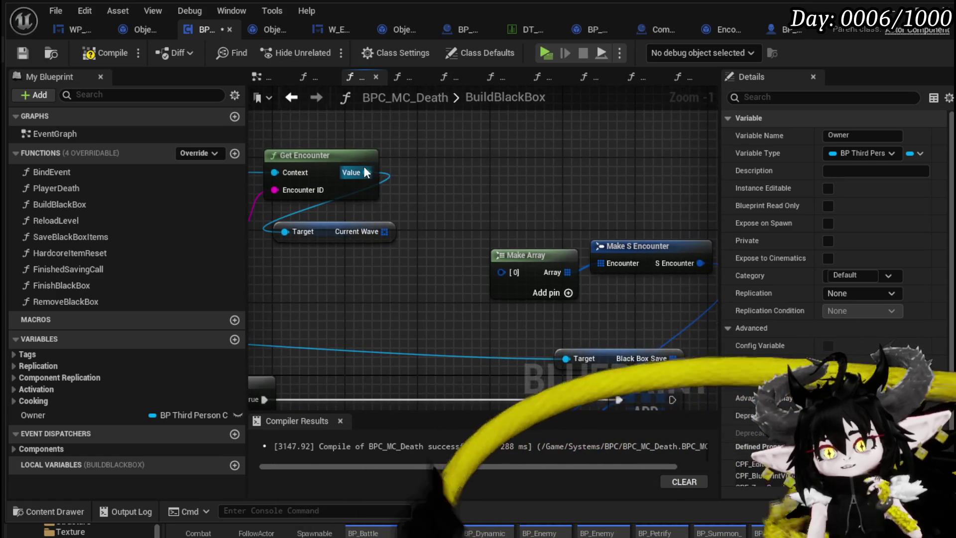
left_click_drag(366, 172, 454, 176)
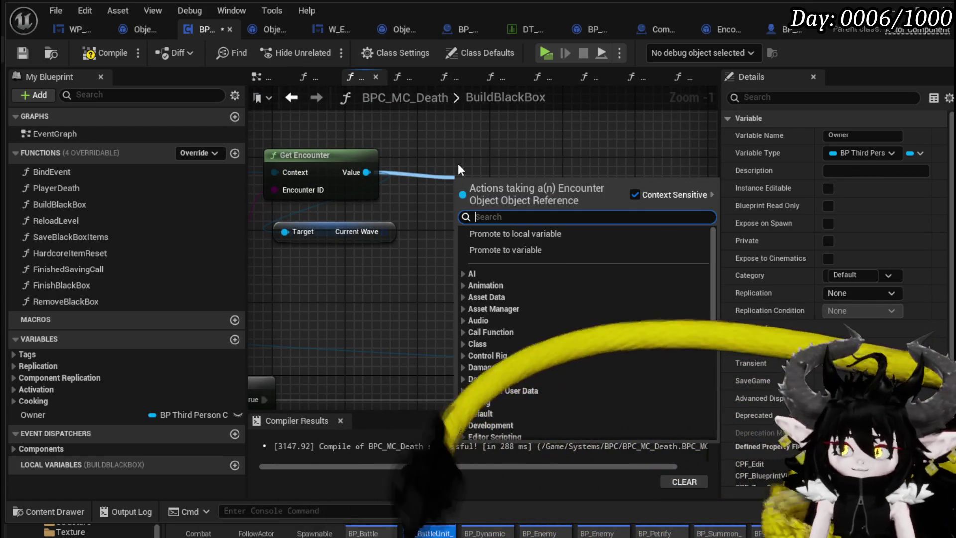
type("wave")
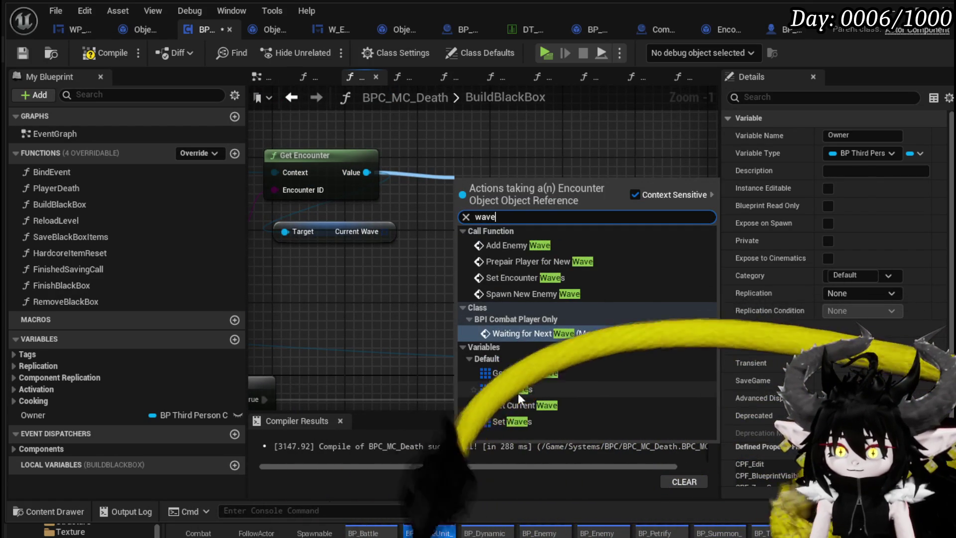
left_click(518, 390)
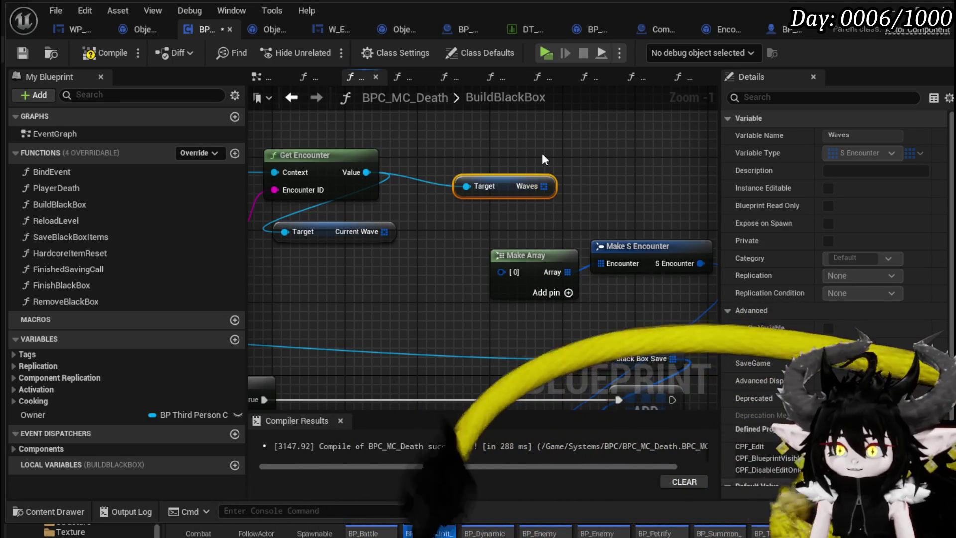
key("Delete")
left_click(88, 55)
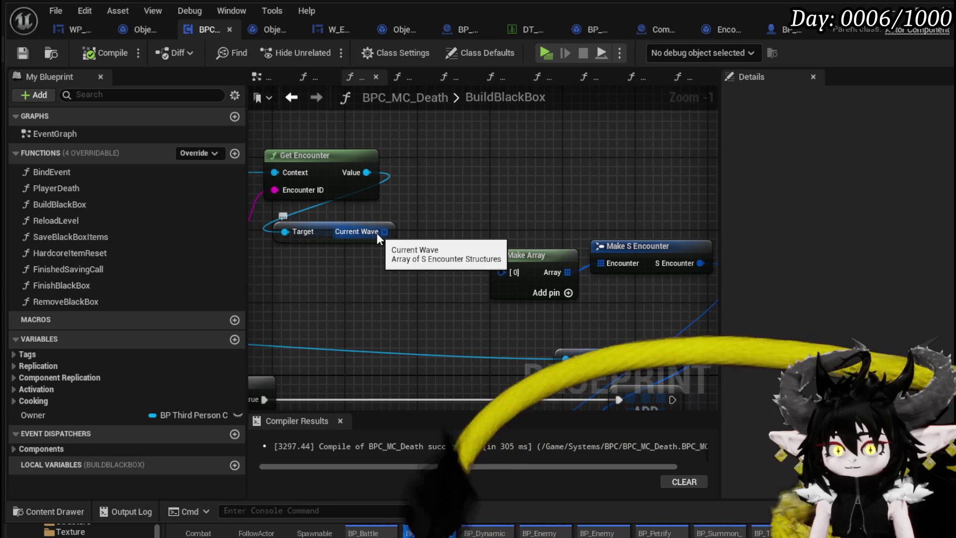
Step: Add a plain For Each Loop over the Current Wave array
mouse_move(377, 232)
left_mouse_down()
mouse_move(447, 223)
mouse_move(496, 152)
mouse_move(487, 144)
left_mouse_up()
type("brea")
left_click(545, 294)
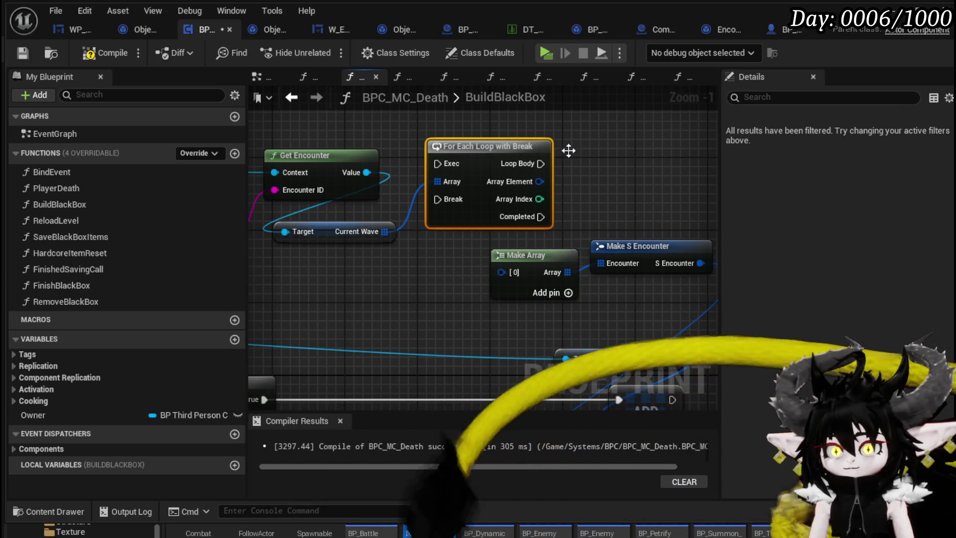
key("ctrl+z")
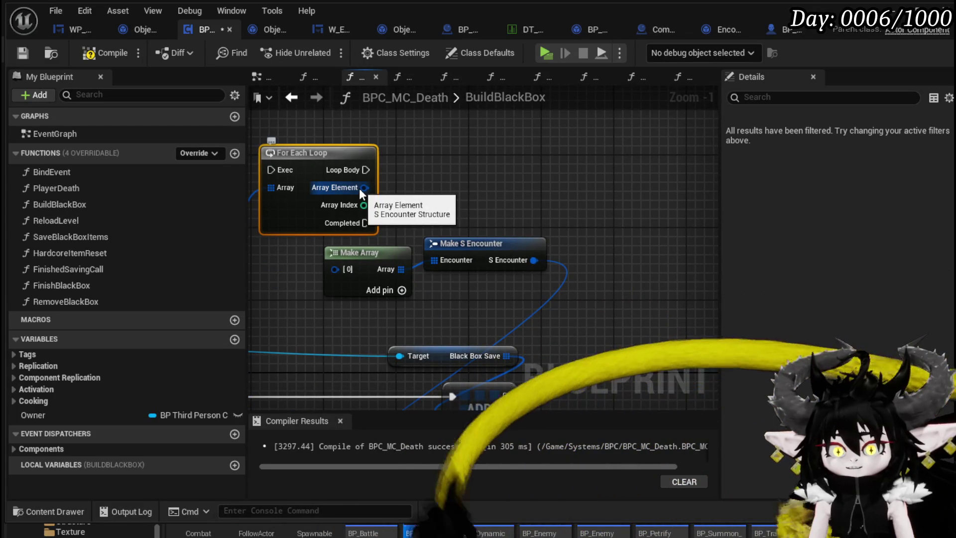
Step: Break each element into S Encounter, set its Encounter into NewLocalVar per iteration, and delete Make Array
left_click_drag(359, 189, 401, 187)
type("brea")
key("Return")
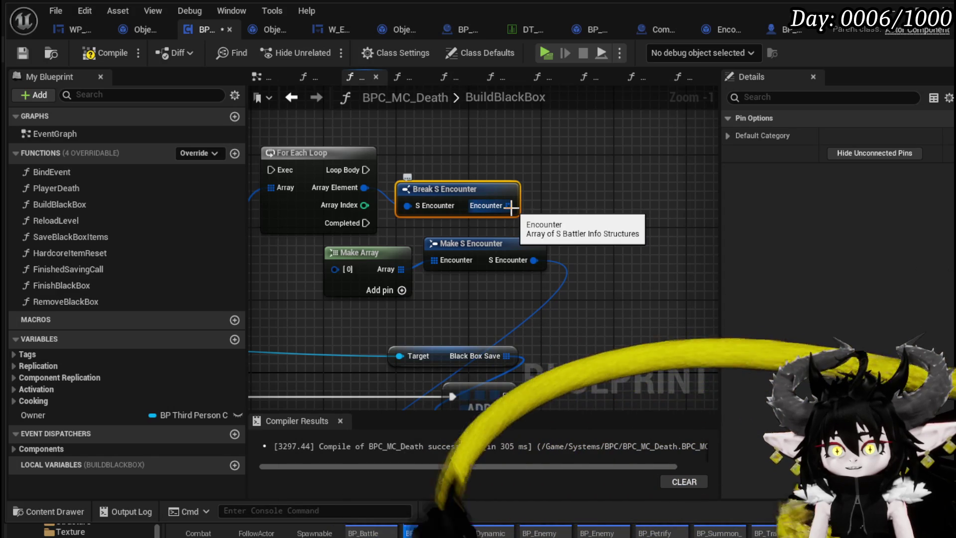
right_click(511, 207)
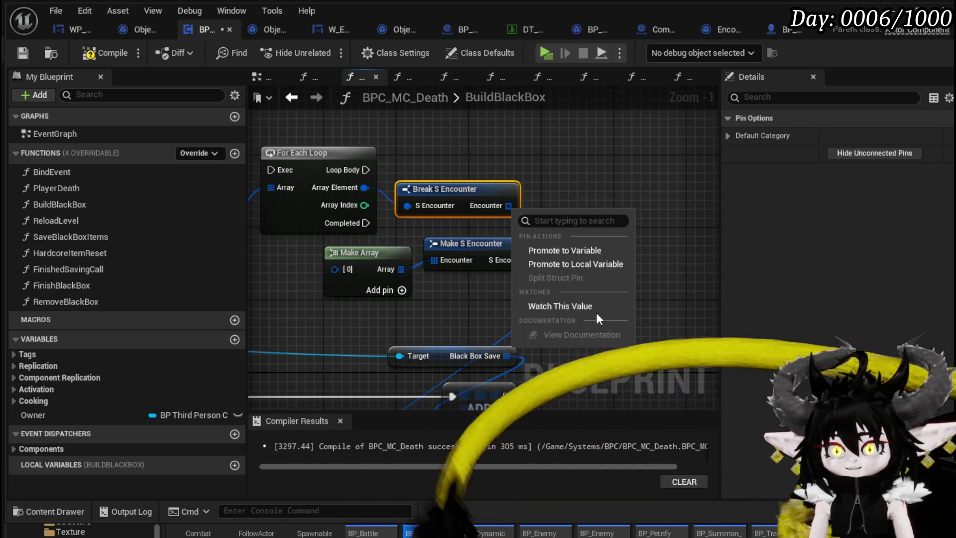
left_click(567, 268)
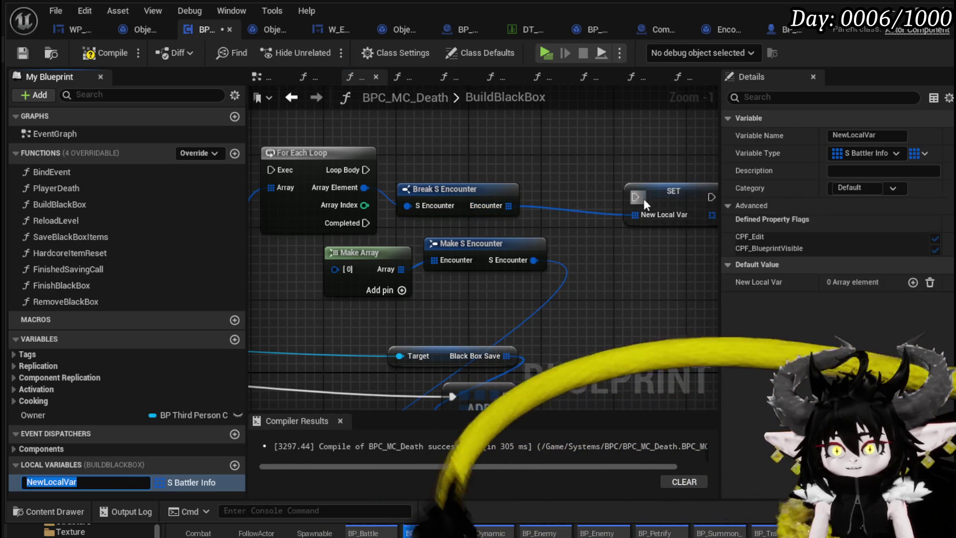
left_click_drag(643, 198, 616, 171)
left_click_drag(366, 170, 606, 169)
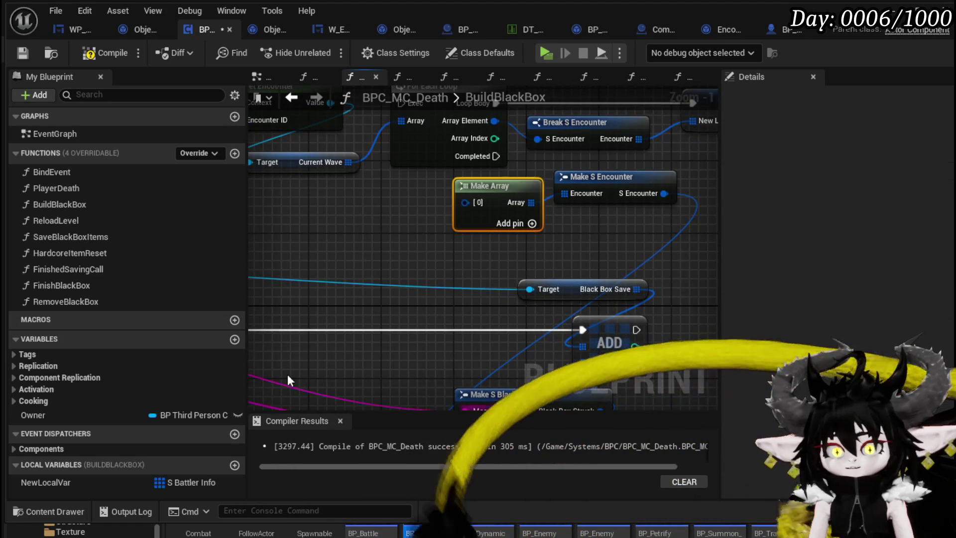
key("Delete")
Step: Add a NewLocalVar getter and wire the Branch's True output into the For Each Loop
mouse_move(50, 481)
left_mouse_down()
mouse_move(349, 341)
mouse_move(510, 228)
mouse_move(436, 222)
mouse_move(565, 194)
mouse_move(405, 232)
mouse_move(484, 249)
mouse_move(486, 179)
left_mouse_up()
left_click(473, 244)
scroll(601, 216, "down", 2)
left_click(610, 192, "ctrl")
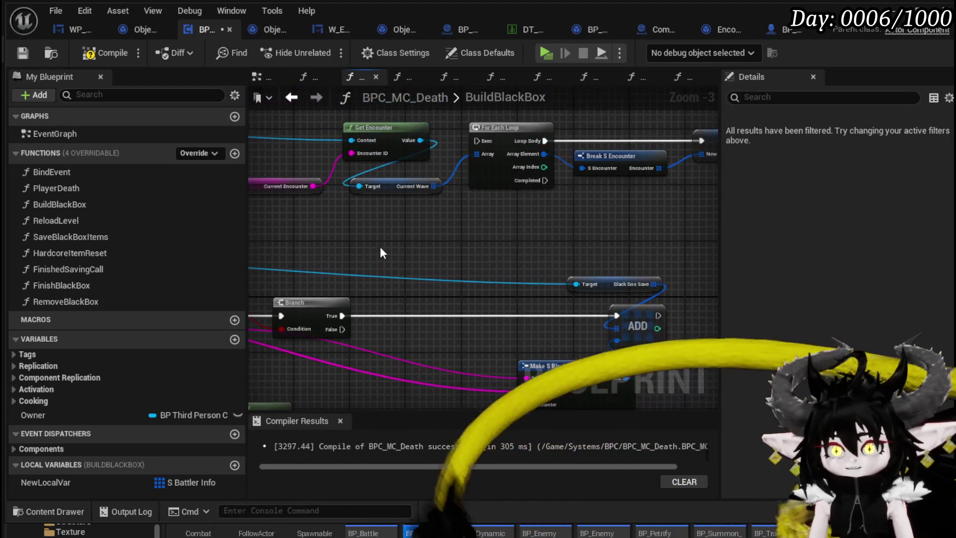
mouse_move(341, 315)
left_mouse_down()
mouse_move(488, 154)
mouse_move(476, 141)
mouse_move(476, 317)
mouse_move(528, 285)
left_mouse_up()
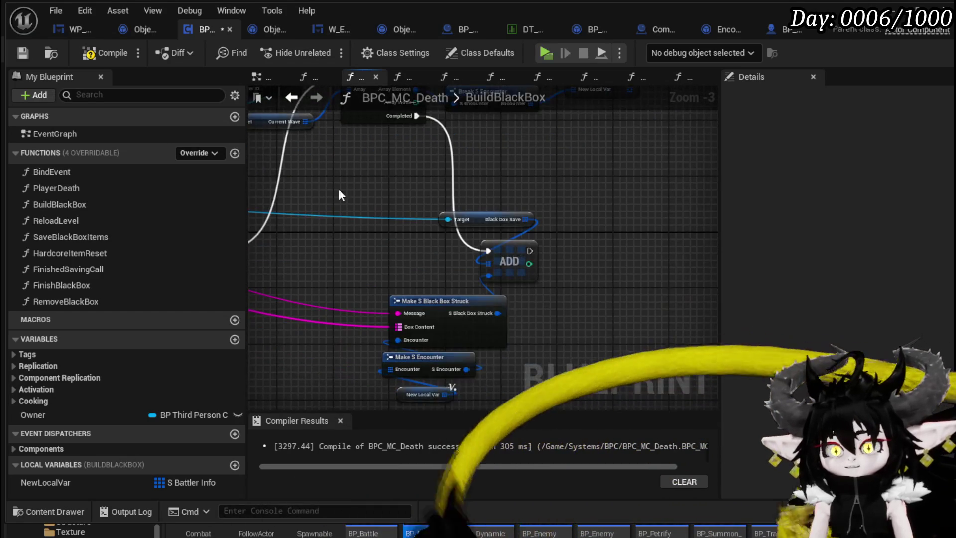
Step: Move the Target, ADD and struct nodes up, compile, and wire the loop element to the struct's Encounter
mouse_move(359, 174)
left_mouse_down()
mouse_move(507, 392)
mouse_move(539, 378)
left_mouse_up()
left_click_drag(517, 256, 642, 194)
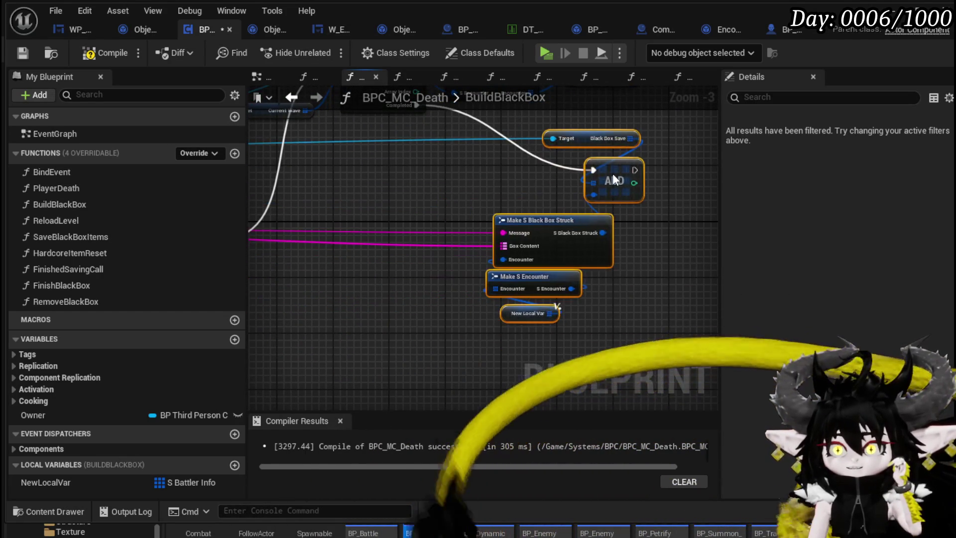
left_click(462, 238)
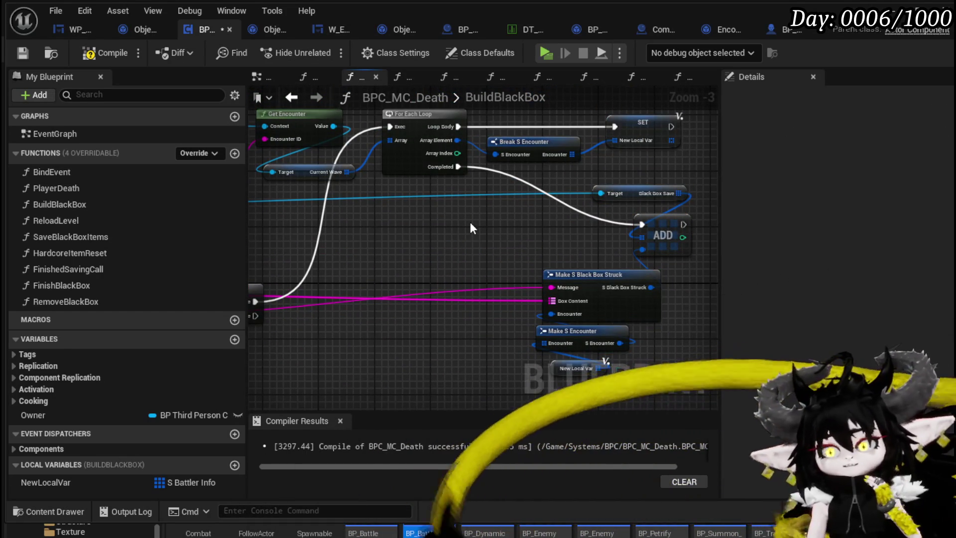
left_click_drag(468, 215, 412, 205)
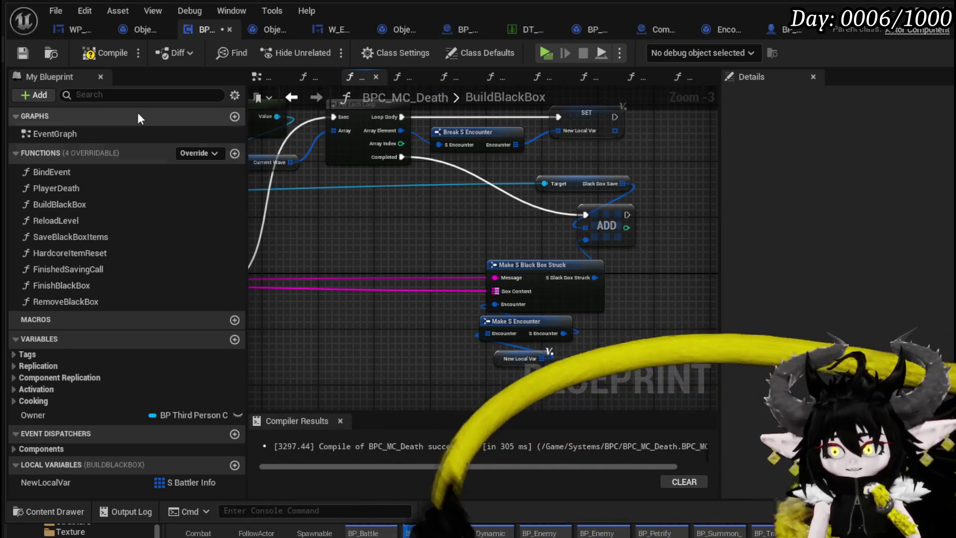
left_click(99, 55)
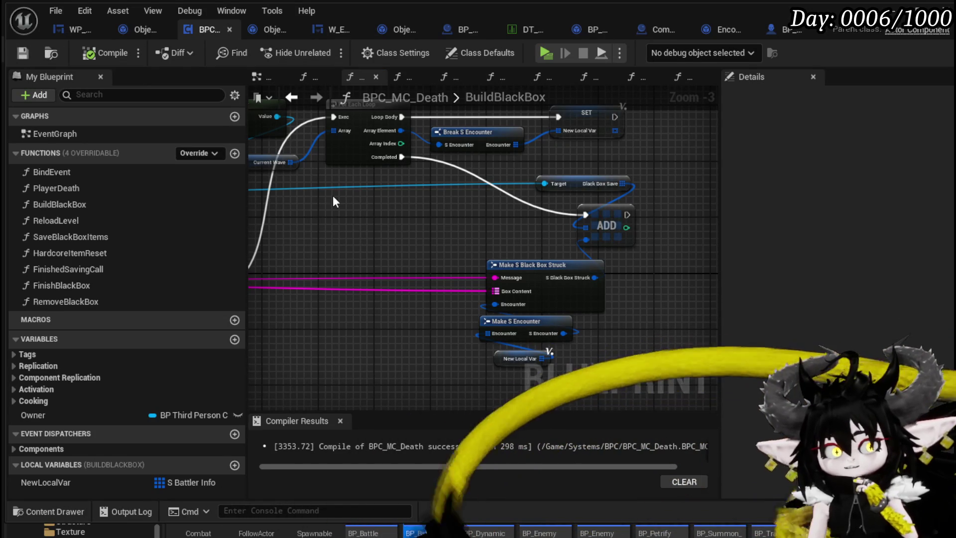
mouse_move(396, 206)
left_mouse_down()
mouse_move(410, 251)
mouse_move(378, 228)
mouse_move(447, 229)
mouse_move(458, 190)
mouse_move(424, 201)
left_mouse_up()
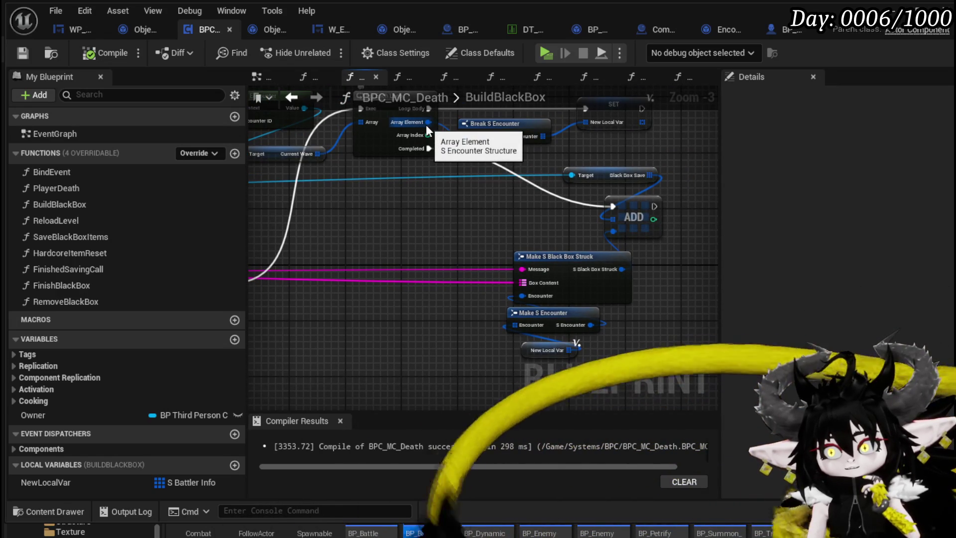
mouse_move(426, 124)
left_mouse_down()
mouse_move(528, 295)
mouse_move(452, 230)
mouse_move(364, 210)
mouse_move(426, 249)
left_mouse_up()
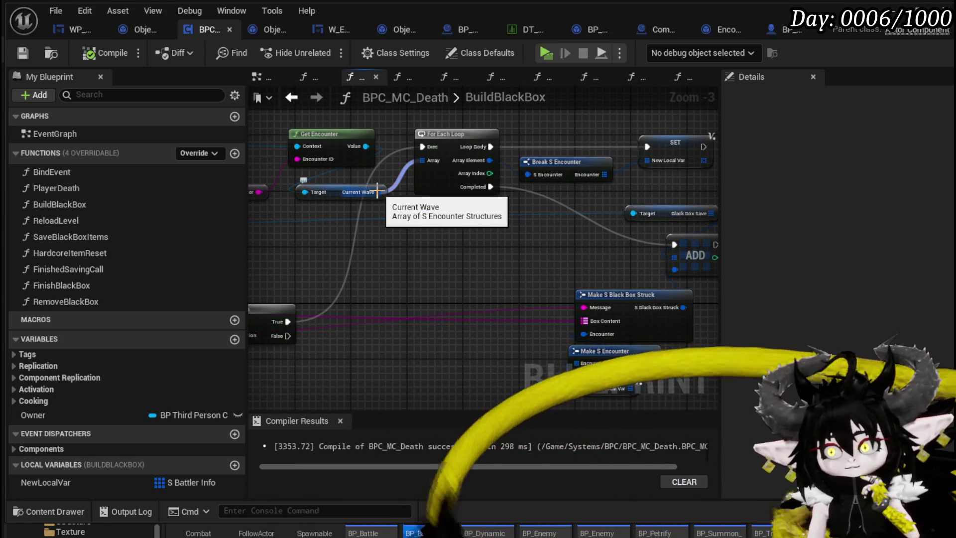
Step: Add a GET (a ref) node off Current Wave and wire it into Make S Black Box Struck's Encounter pin
left_click_drag(378, 192, 402, 234)
type("get")
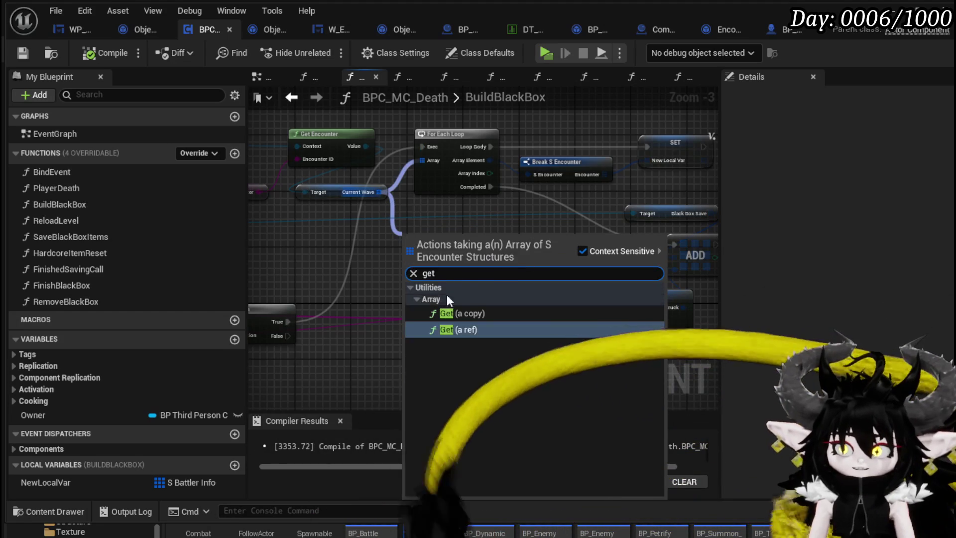
left_click(457, 331)
mouse_move(472, 249)
left_mouse_down()
mouse_move(546, 321)
mouse_move(583, 333)
left_mouse_up()
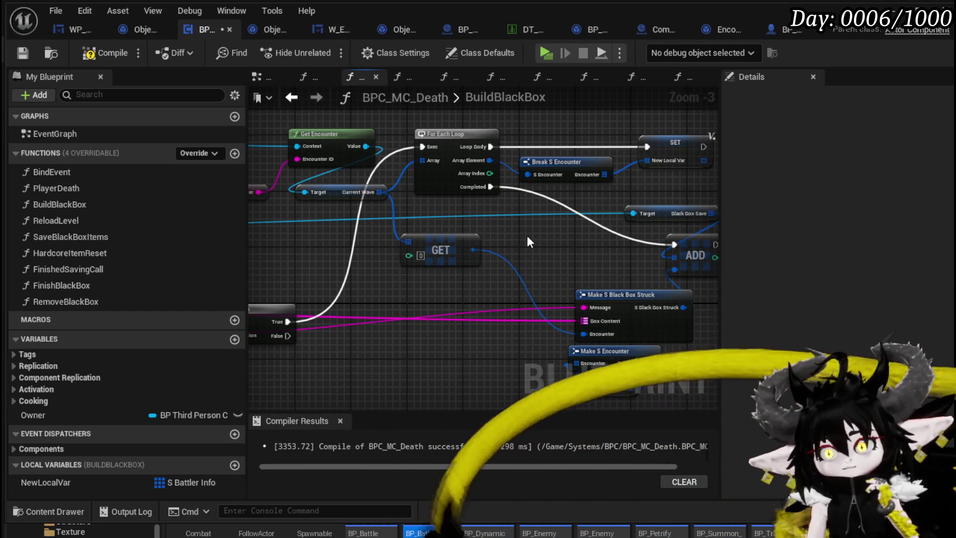
mouse_move(527, 235)
left_mouse_down()
mouse_move(432, 246)
mouse_move(448, 205)
left_mouse_up()
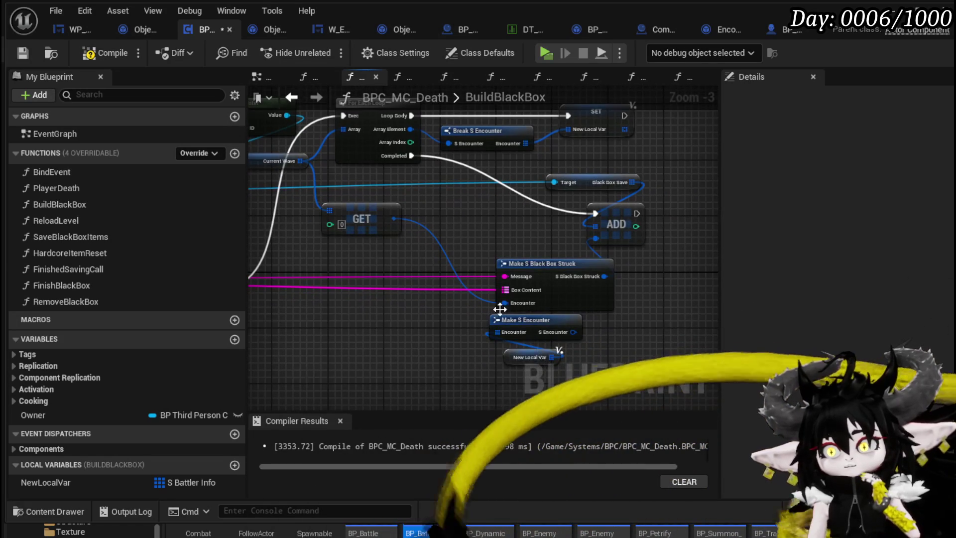
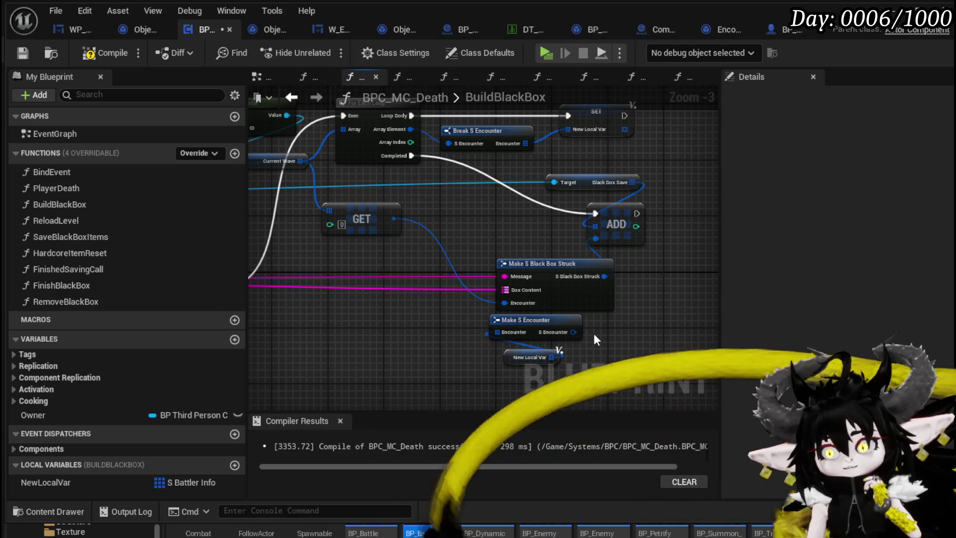
Step: Wire GET into Make S Black Box Struct's Encounter and Branch True into ADD
left_click_drag(573, 332, 518, 303)
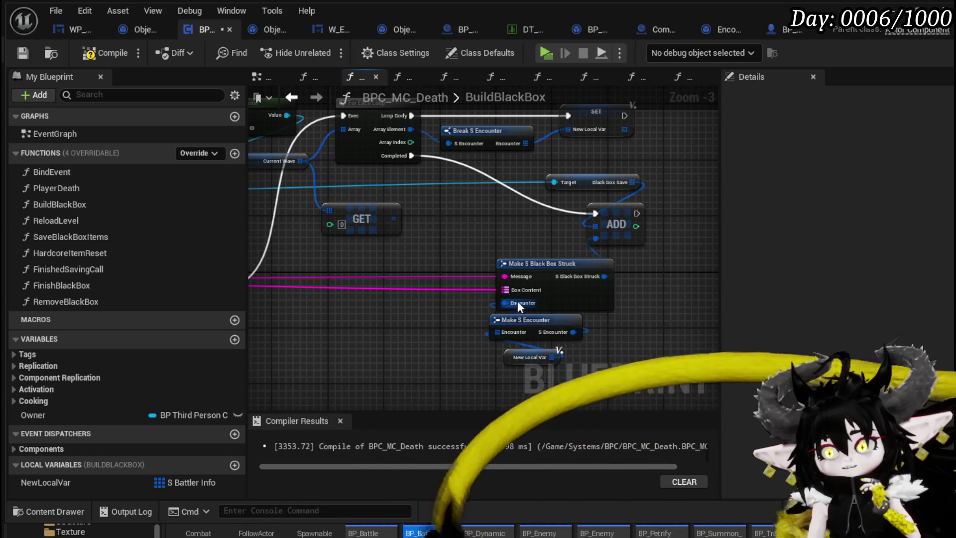
mouse_move(448, 237)
left_mouse_down()
mouse_move(475, 284)
mouse_move(507, 299)
mouse_move(471, 227)
mouse_move(595, 325)
mouse_move(572, 314)
left_mouse_up()
mouse_move(443, 313)
left_mouse_down()
mouse_move(399, 293)
mouse_move(409, 309)
mouse_move(408, 379)
mouse_move(447, 331)
left_mouse_up()
mouse_move(280, 323)
left_mouse_down()
mouse_move(539, 279)
mouse_move(670, 245)
left_mouse_up()
left_click_drag(566, 269, 384, 246)
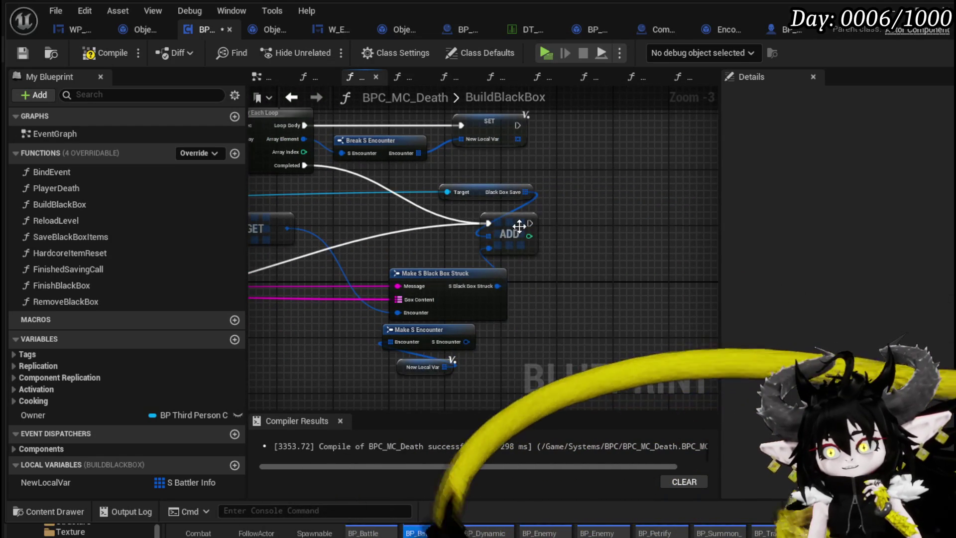
left_click_drag(518, 234, 596, 325)
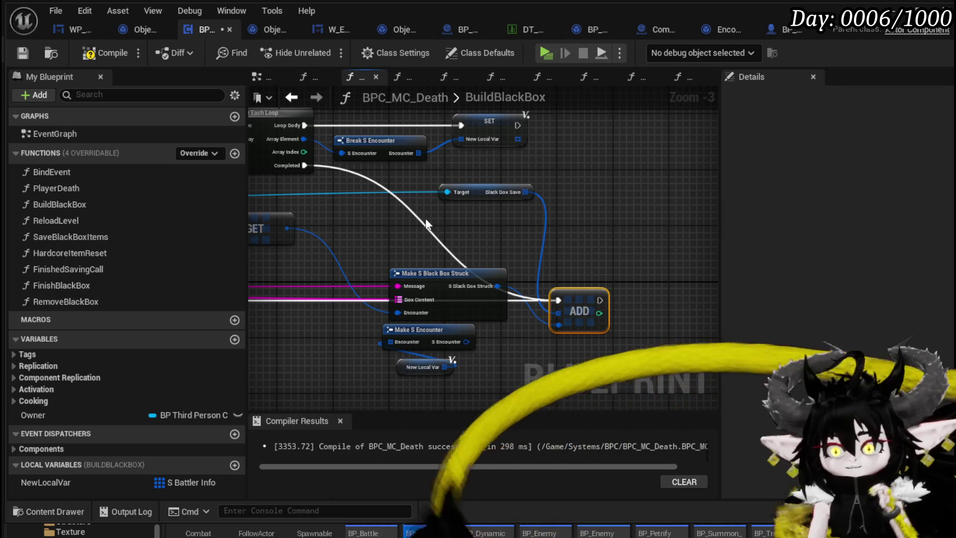
Step: Delete the For Each Loop, Break and SET nodes from BuildBlackBox
left_click_drag(426, 219, 486, 171)
left_click_drag(438, 315, 491, 246)
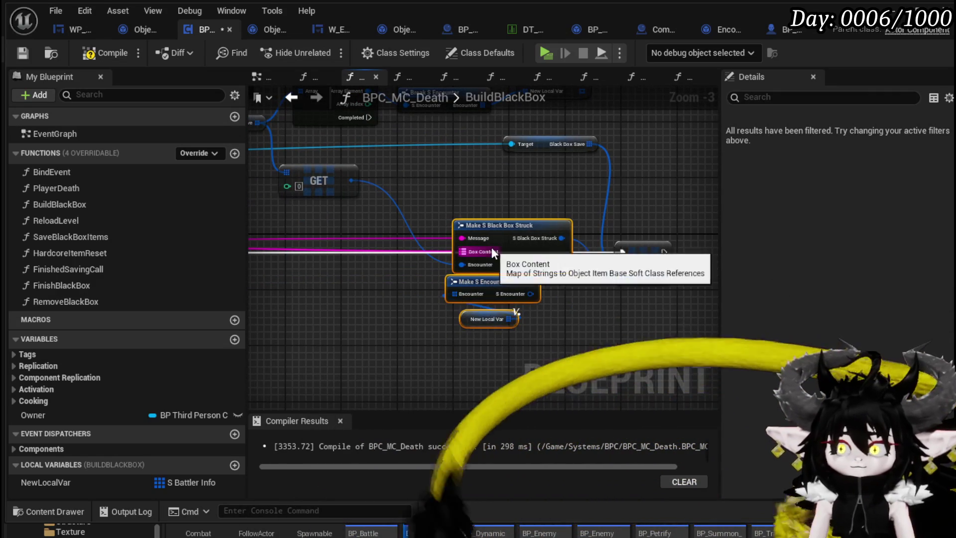
mouse_move(426, 333)
left_mouse_down()
mouse_move(520, 218)
mouse_move(457, 277)
left_mouse_up()
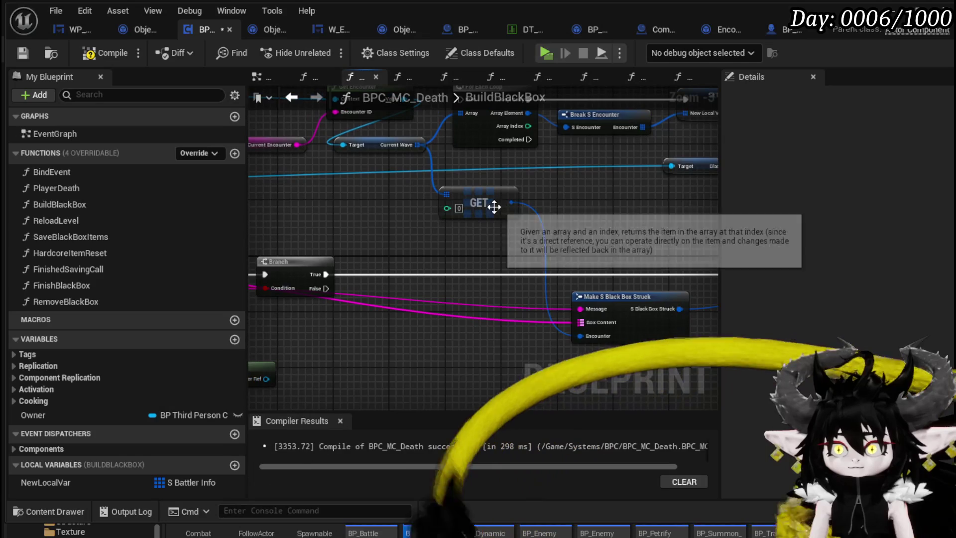
mouse_move(428, 318)
left_mouse_down()
mouse_move(483, 180)
mouse_move(404, 143)
mouse_move(616, 216)
left_mouse_up()
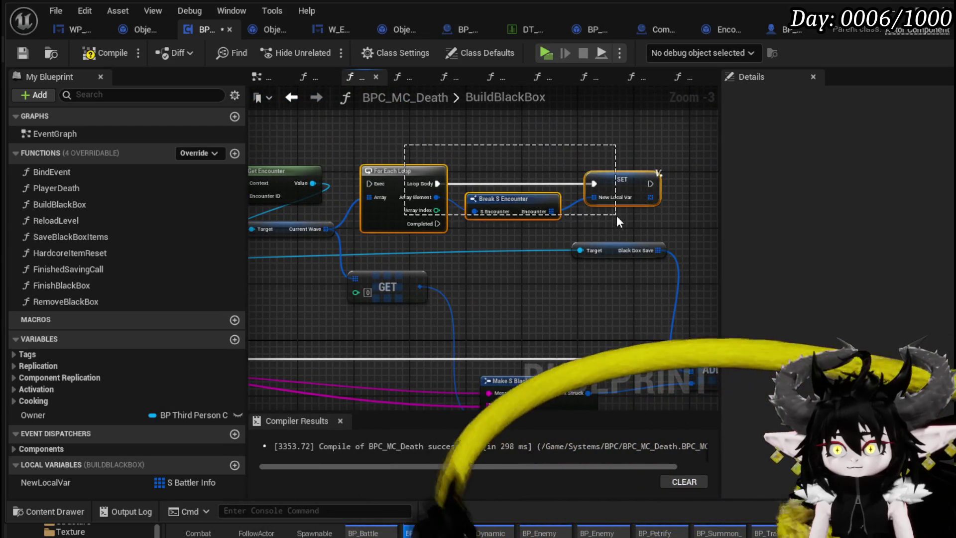
key("Delete")
left_click_drag(294, 285, 464, 256)
Step: Compile and save BPC_MC_Death
left_click(438, 142)
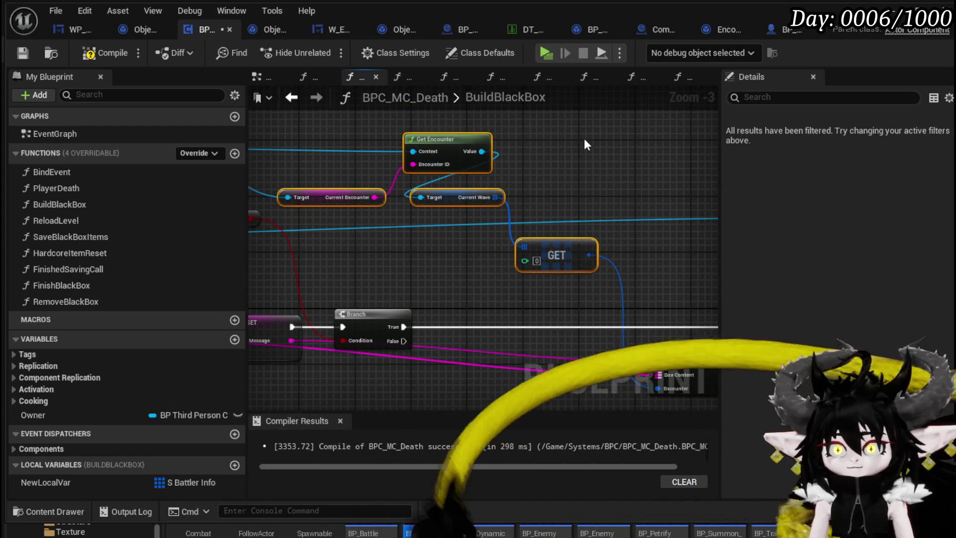
left_click(582, 268)
left_click(569, 202)
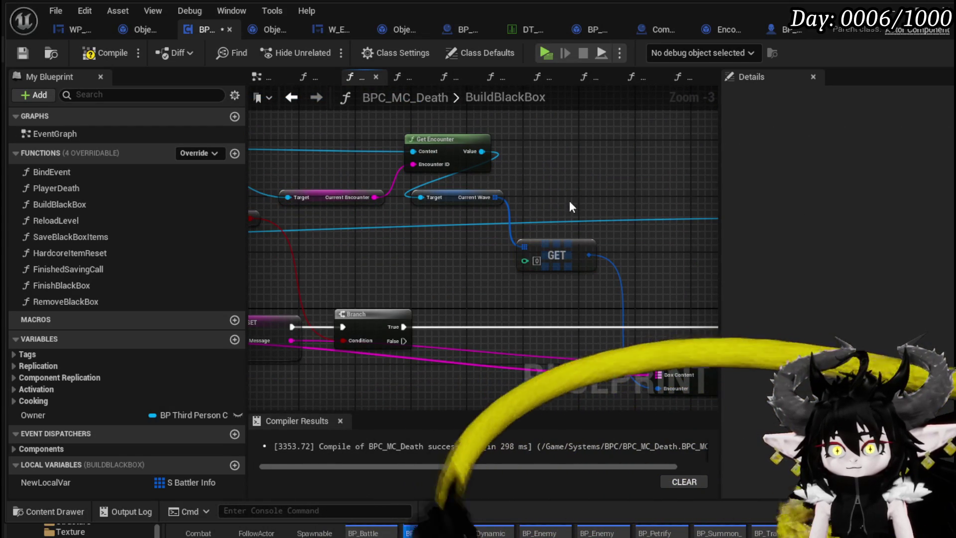
left_click(23, 52)
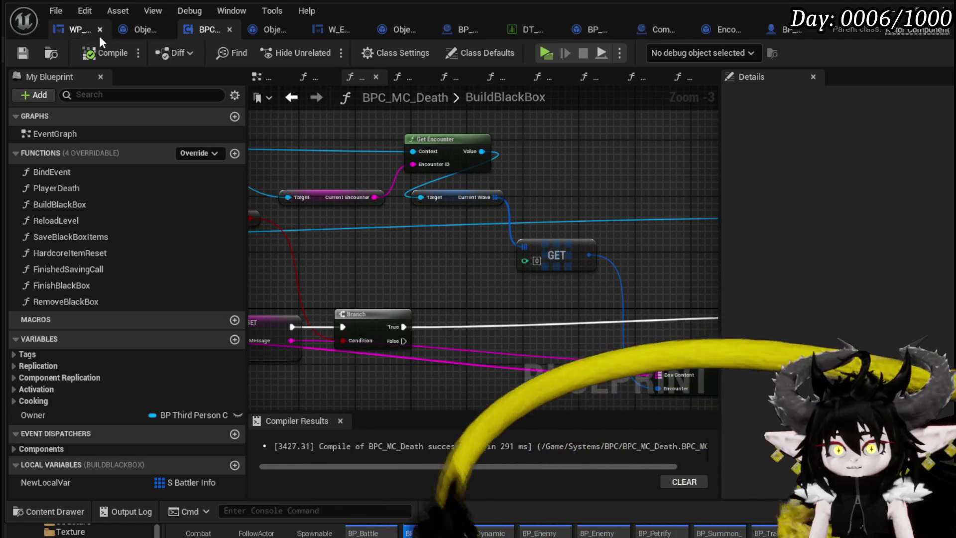
Step: Search Encounter_Object for 'Current Wave' in Find Results and enlarge the results panel
left_click(725, 29)
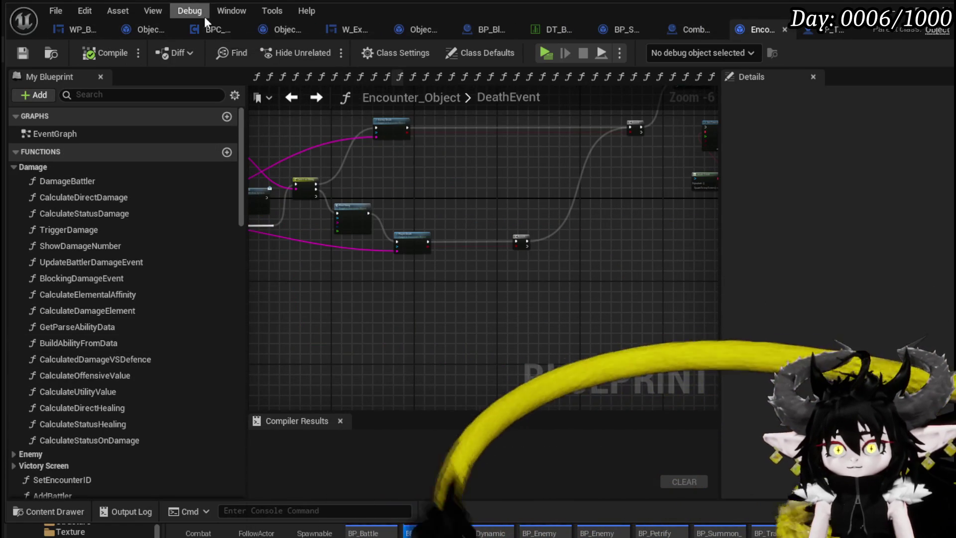
left_click(218, 14)
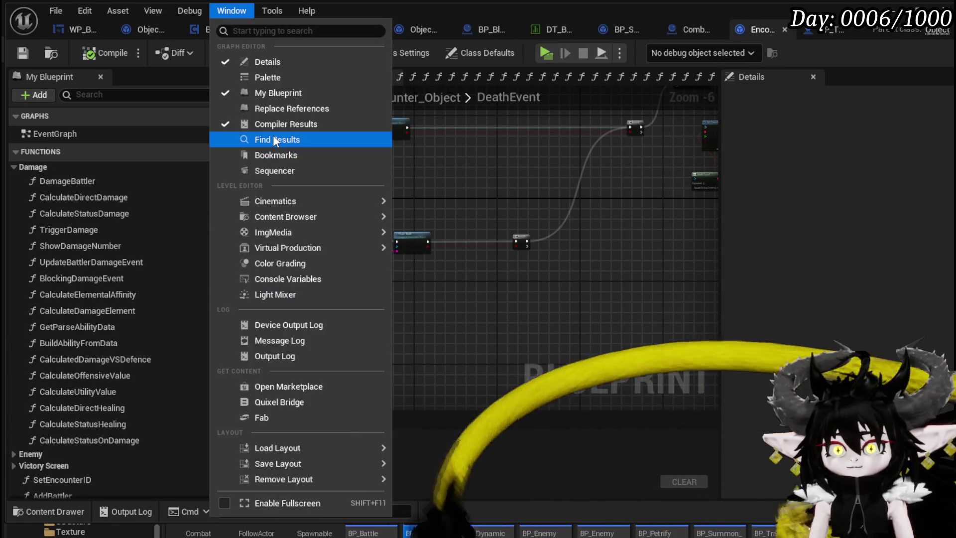
left_click(272, 139)
type("C")
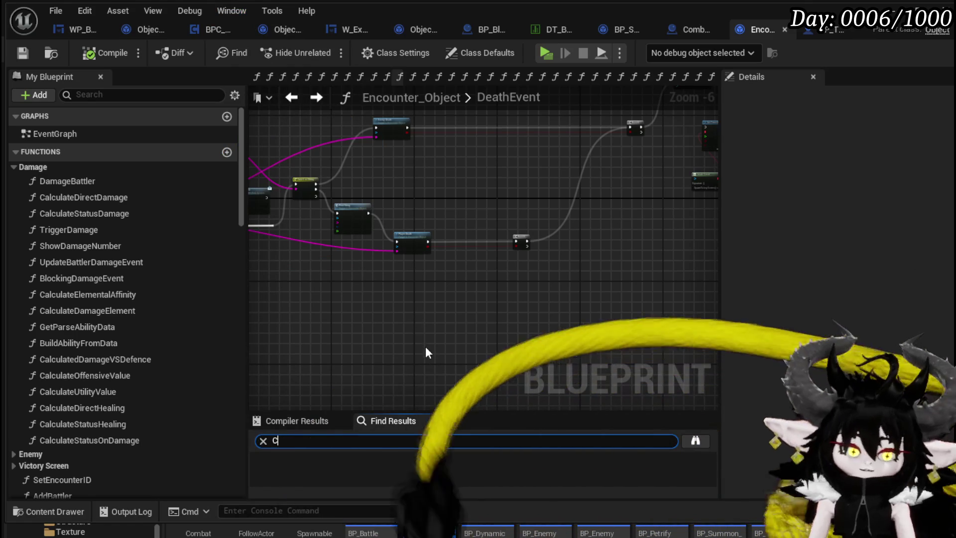
type("urrent Wave")
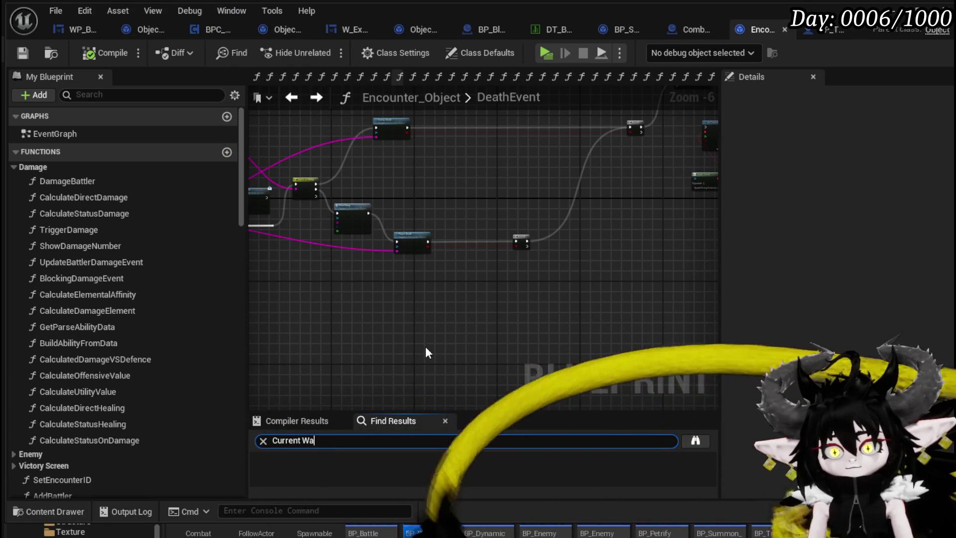
key("Return")
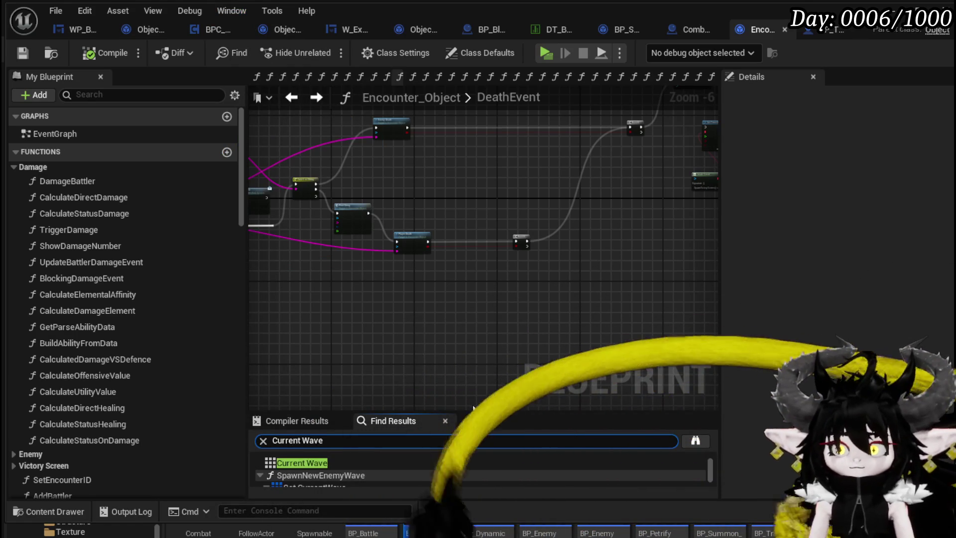
mouse_move(486, 412)
left_mouse_down()
mouse_move(487, 327)
mouse_move(487, 345)
left_mouse_up()
Step: Jump to the Set CurrentWave result and inspect the Waves, REMOVE and SET nodes
left_click(338, 421)
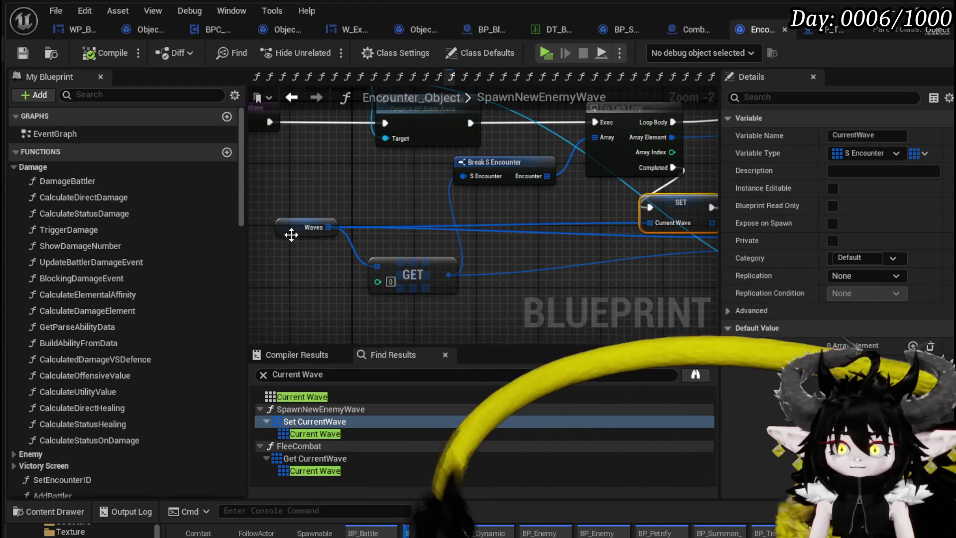
left_click_drag(292, 228, 285, 220)
left_click(339, 205)
left_click_drag(401, 207, 276, 195)
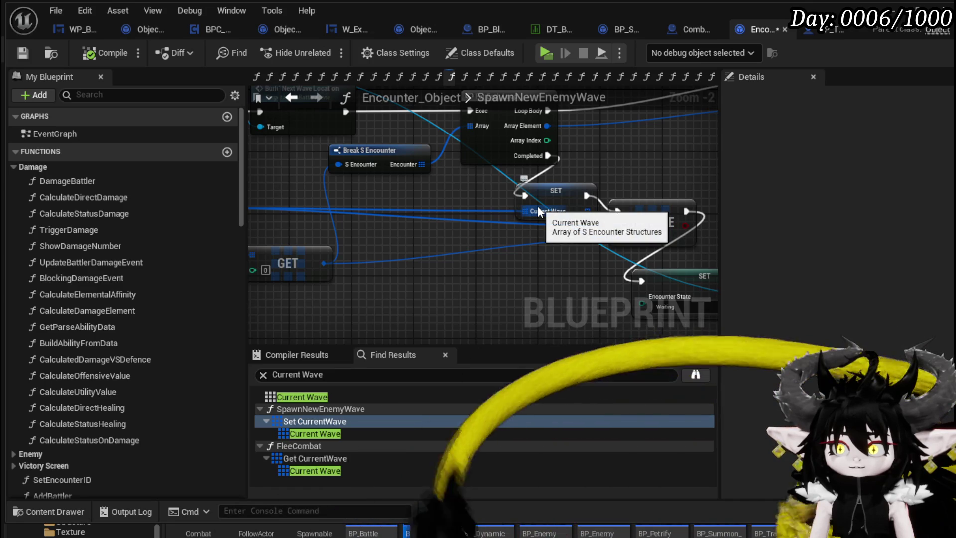
mouse_move(399, 196)
left_mouse_down()
mouse_move(587, 215)
mouse_move(563, 211)
mouse_move(646, 297)
left_mouse_up()
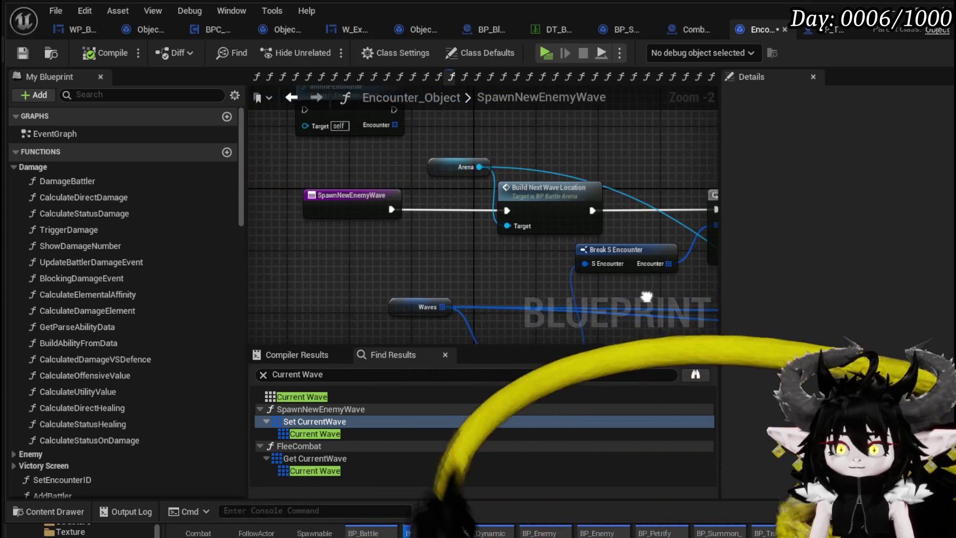
left_click(348, 207)
mouse_move(479, 255)
left_mouse_down()
mouse_move(368, 247)
mouse_move(457, 313)
mouse_move(339, 248)
mouse_move(384, 247)
left_mouse_up()
left_click(384, 248)
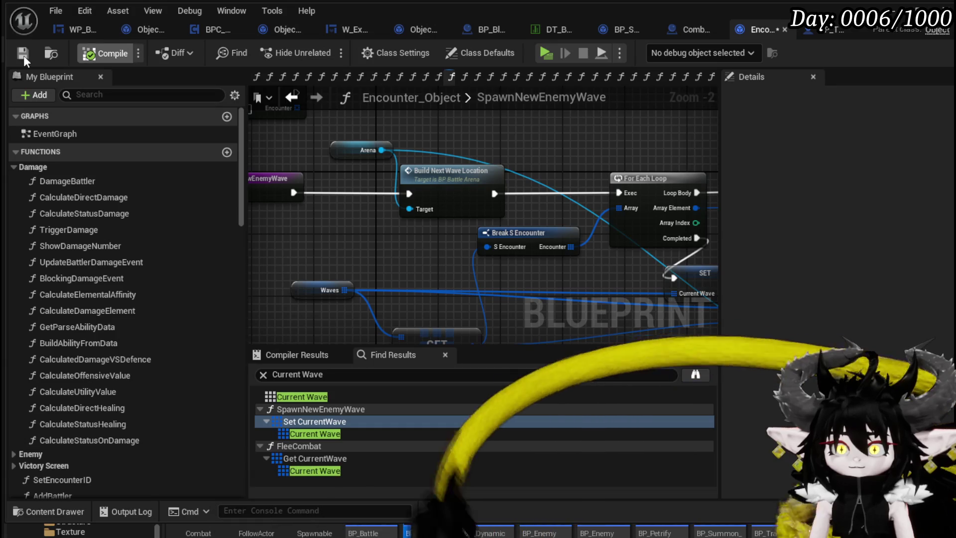
Step: Review Spawn Enemy Battler, Break S Encounter and GET, then open SetEncounterID
scroll(593, 154, "down", 1)
mouse_move(593, 154)
left_mouse_down()
mouse_move(477, 229)
mouse_move(683, 197)
mouse_move(717, 269)
mouse_move(696, 286)
left_mouse_up()
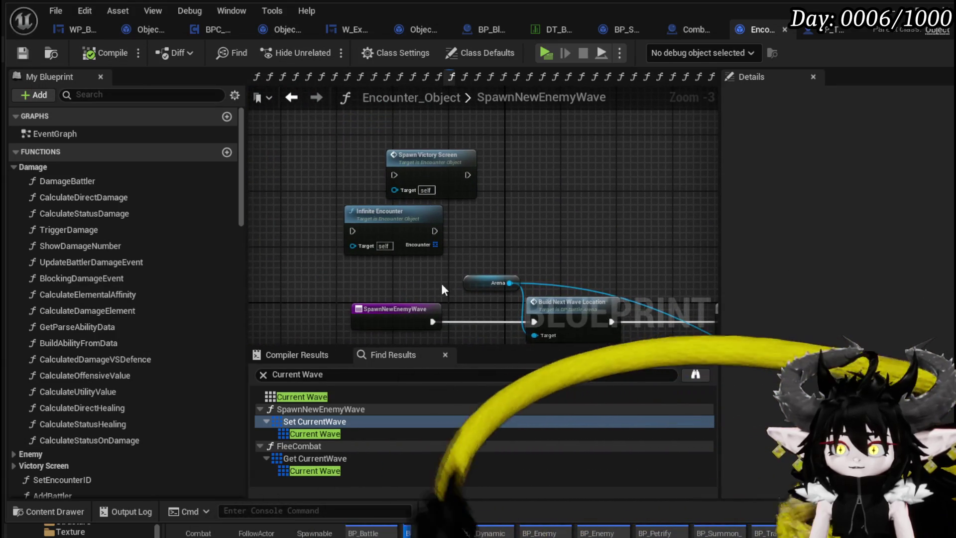
mouse_move(620, 188)
left_mouse_down()
mouse_move(268, 123)
mouse_move(276, 149)
mouse_move(548, 140)
left_mouse_up()
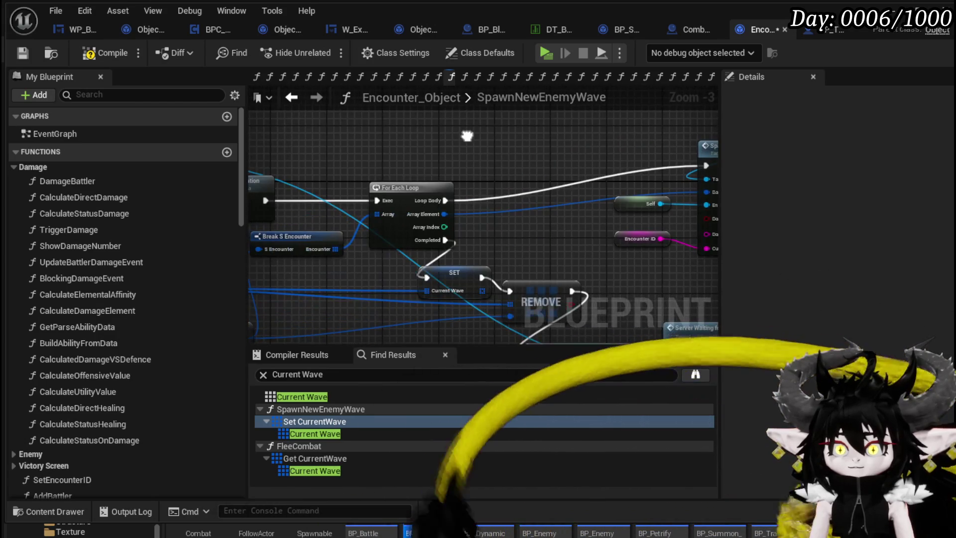
left_click_drag(483, 114, 707, 120)
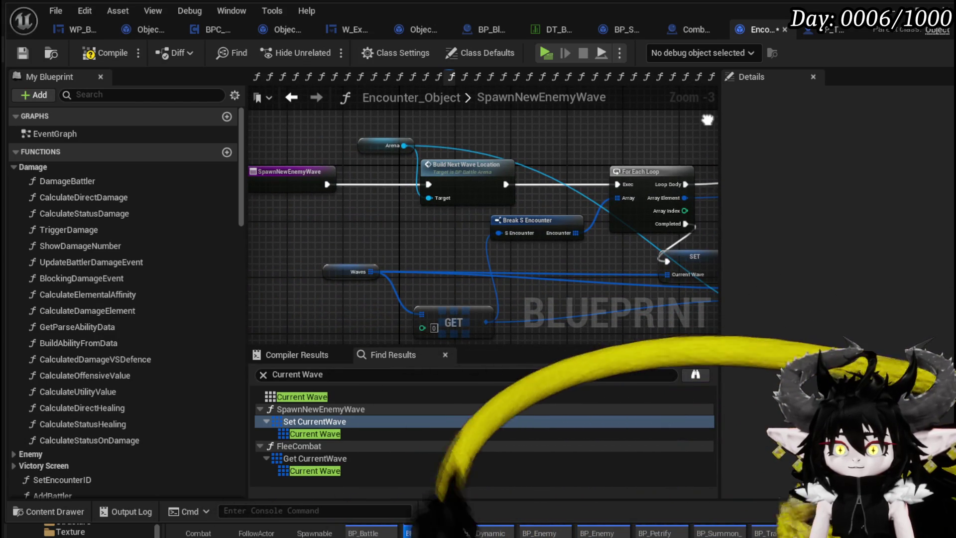
mouse_move(707, 120)
left_mouse_down()
mouse_move(430, 65)
mouse_move(445, 117)
mouse_move(644, 147)
left_mouse_up()
left_click_drag(453, 187, 318, 219)
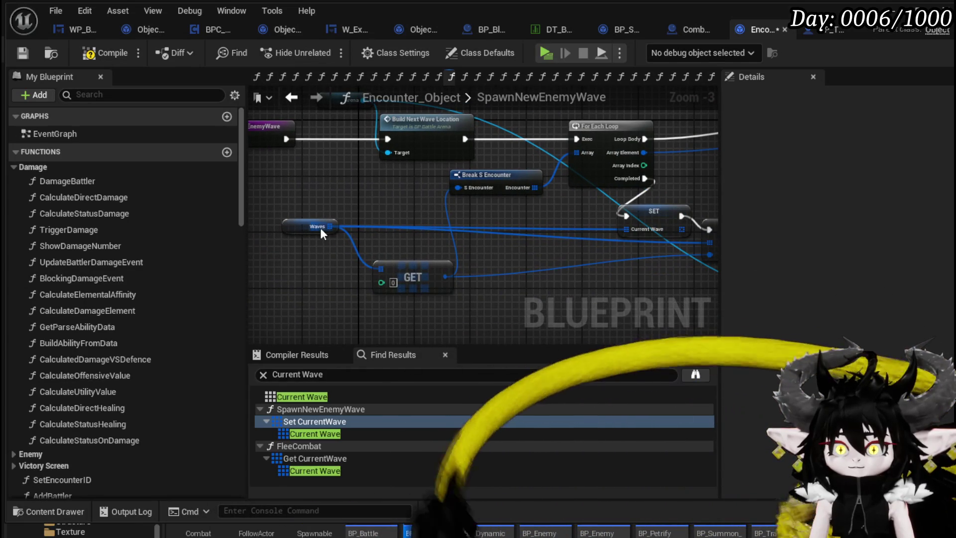
mouse_move(338, 176)
left_mouse_down()
mouse_move(268, 221)
mouse_move(319, 199)
mouse_move(299, 192)
mouse_move(309, 181)
mouse_move(340, 176)
left_mouse_up()
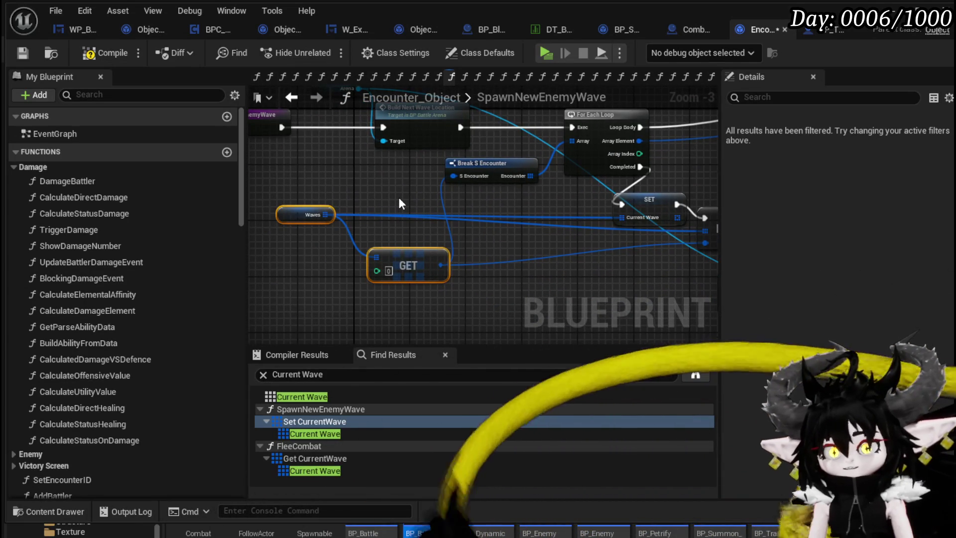
left_click_drag(398, 197, 438, 260)
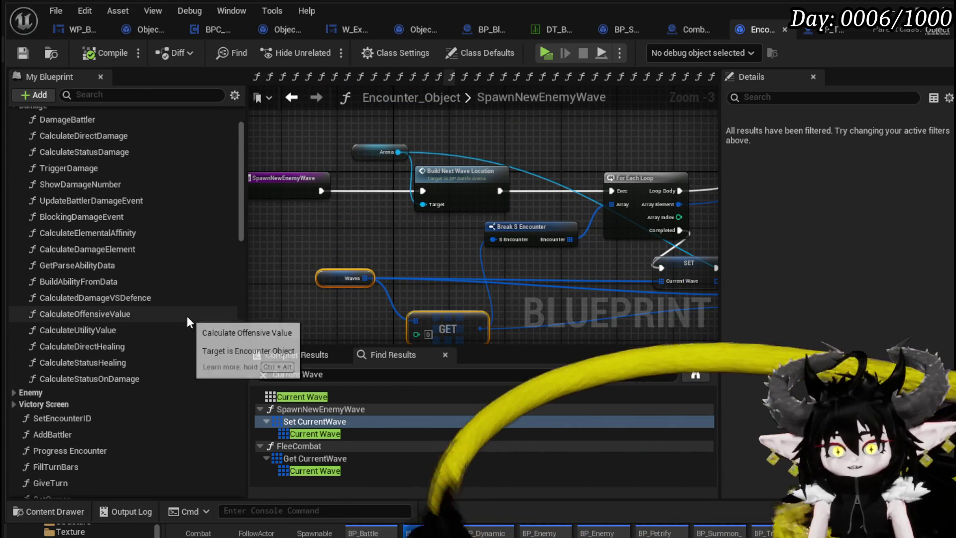
scroll(187, 316, "down", 5)
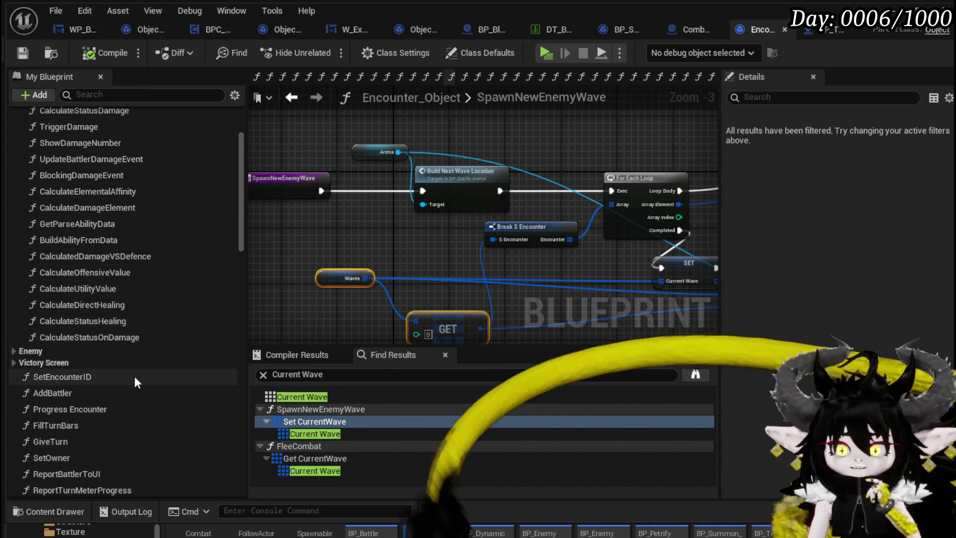
double_click(134, 375)
Step: Look over the SetEncounterID graph, then bring up Combat_Manager's End Combat Manager graph
mouse_move(704, 264)
left_mouse_down()
mouse_move(433, 264)
mouse_move(591, 264)
left_mouse_up()
left_click_drag(446, 257, 517, 252)
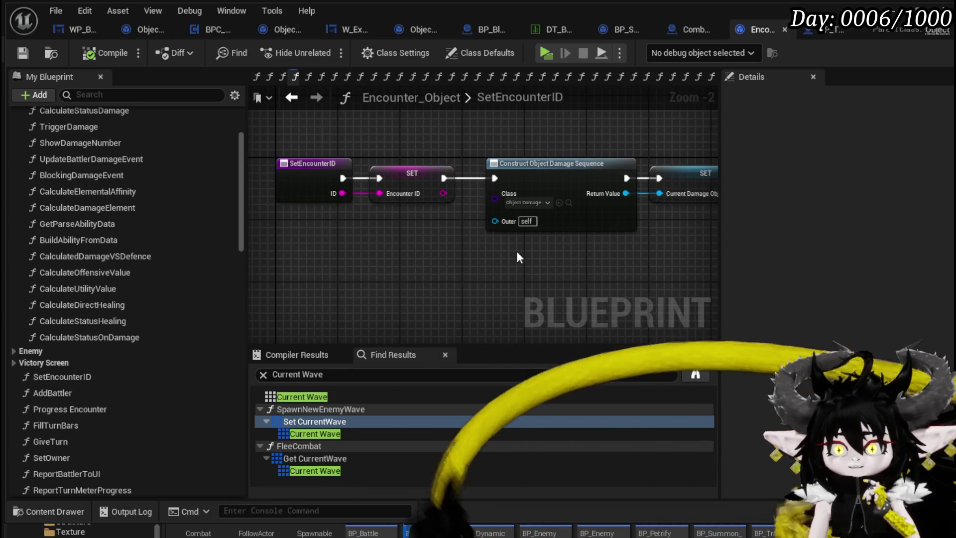
scroll(145, 412, "down", 5)
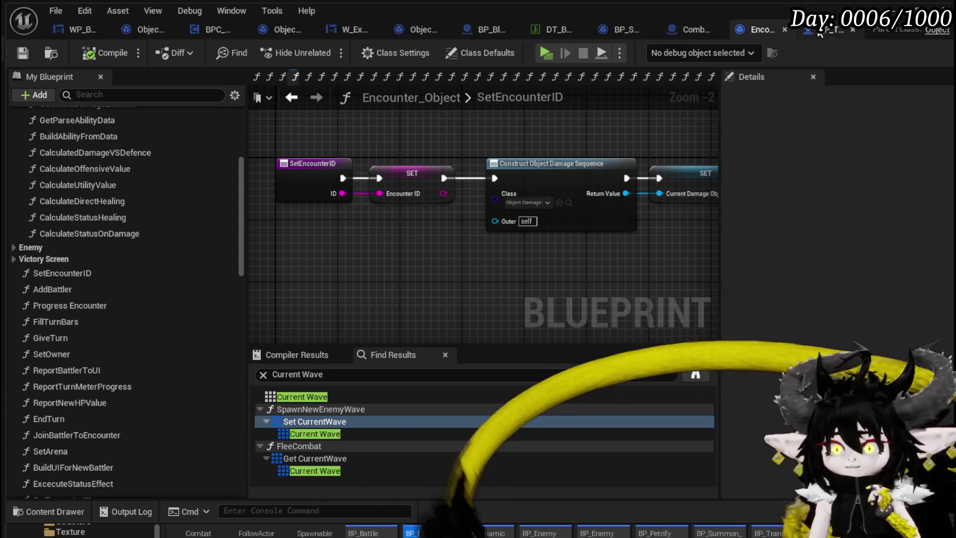
left_click(692, 33)
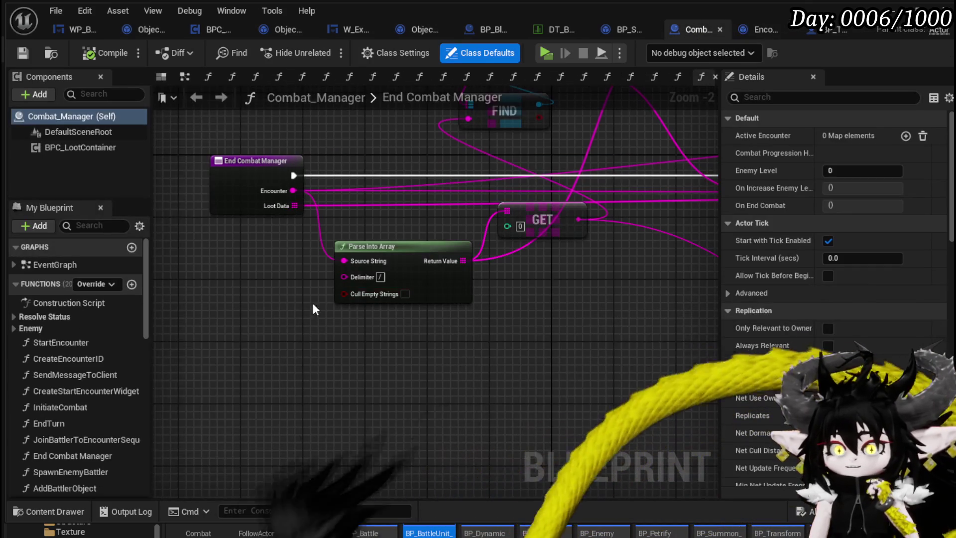
double_click(102, 345)
scroll(298, 293, "down", 3)
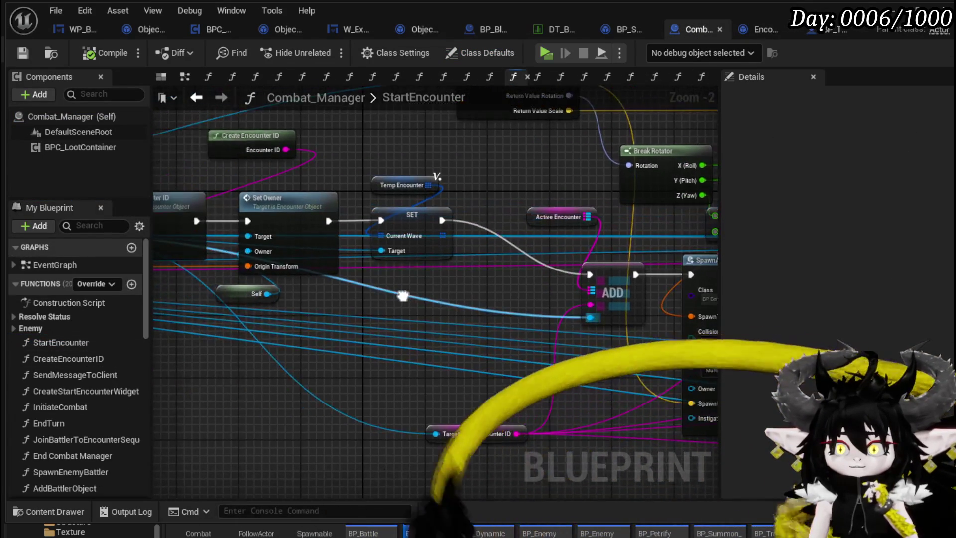
left_click_drag(221, 384, 387, 342)
scroll(227, 301, "up", 1)
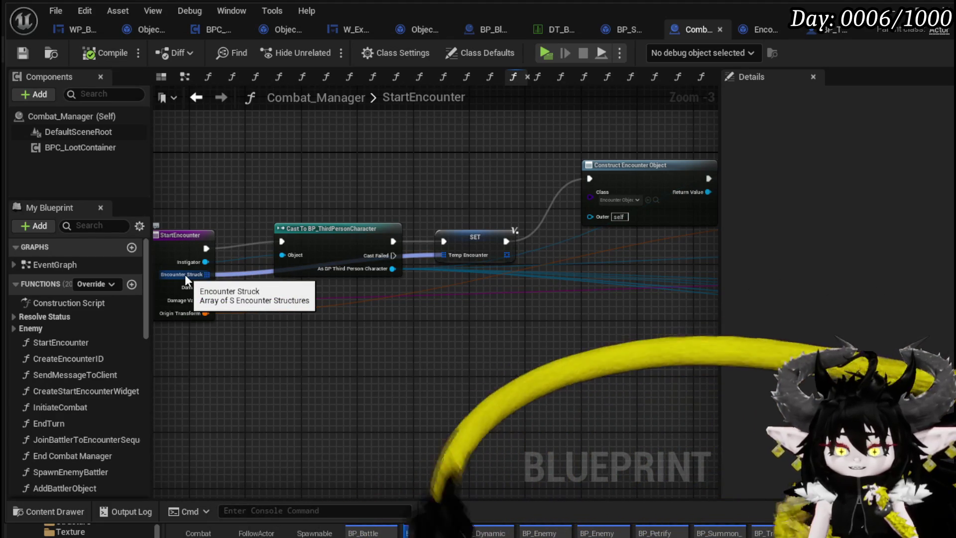
left_click_drag(519, 310, 159, 344)
scroll(505, 262, "up", 3)
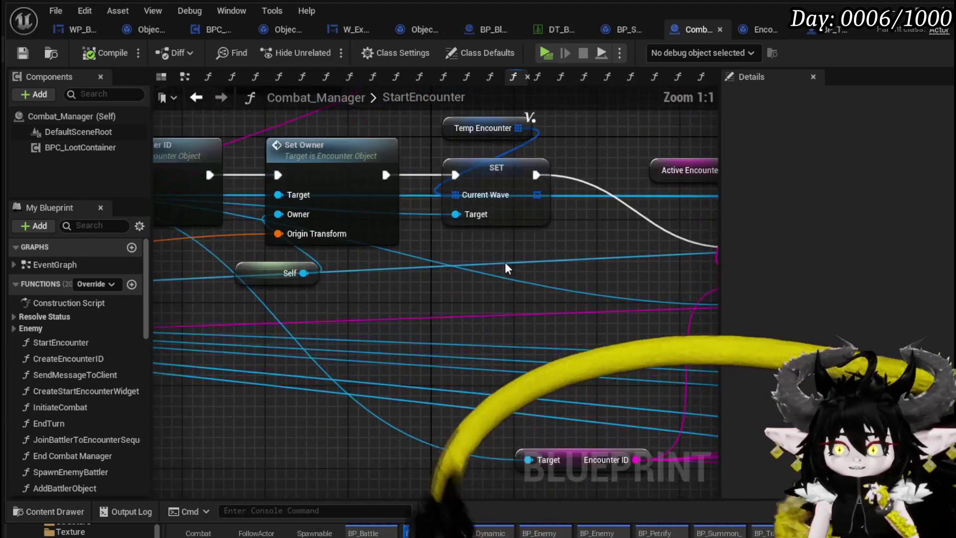
left_click_drag(505, 262, 411, 289)
left_click(344, 237)
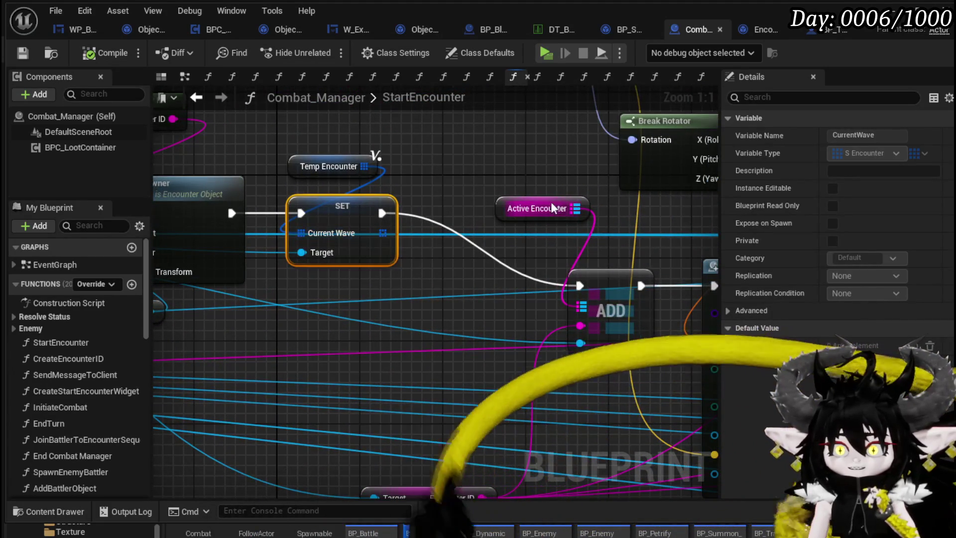
scroll(550, 202, "down", 3)
left_click(506, 172)
mouse_move(506, 171)
left_mouse_down()
mouse_move(385, 297)
mouse_move(393, 313)
mouse_move(376, 248)
left_mouse_up()
scroll(385, 296, "up", 2)
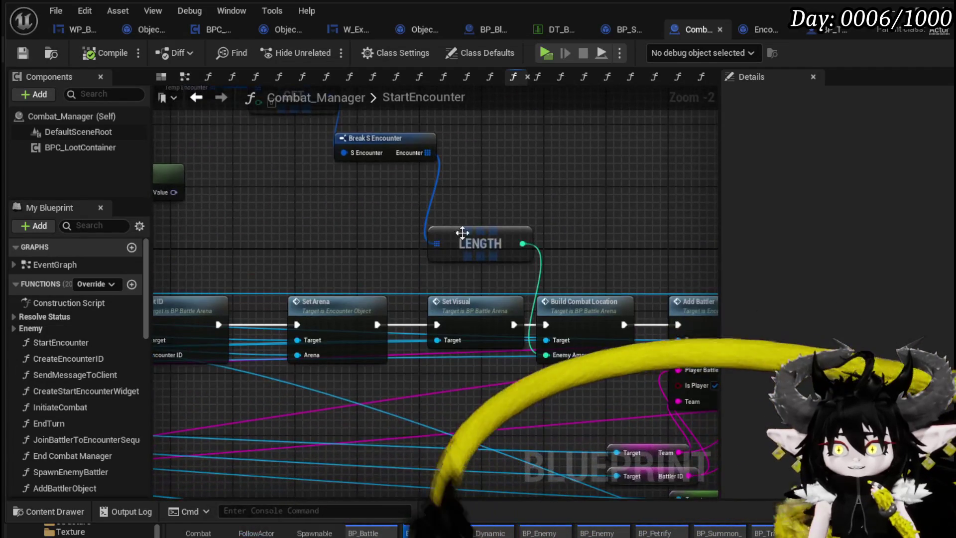
scroll(566, 222, "down", 2)
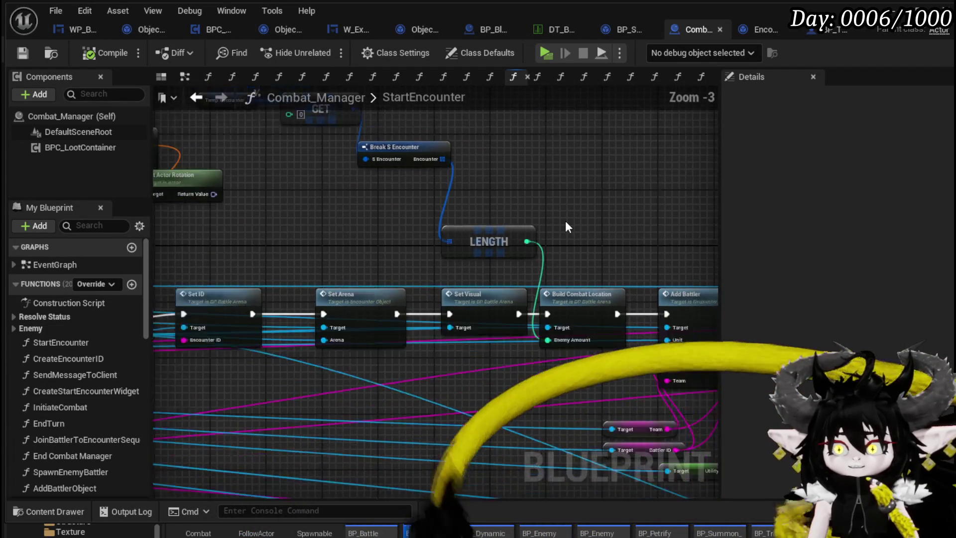
mouse_move(566, 223)
left_mouse_down()
mouse_move(395, 229)
mouse_move(299, 149)
mouse_move(153, 88)
left_mouse_up()
scroll(442, 154, "up", 3)
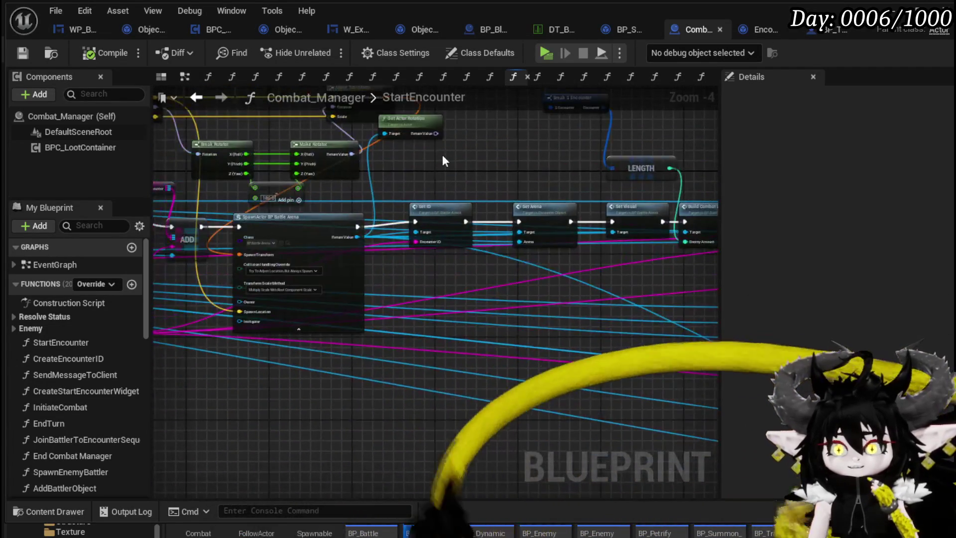
left_click_drag(457, 153, 536, 207)
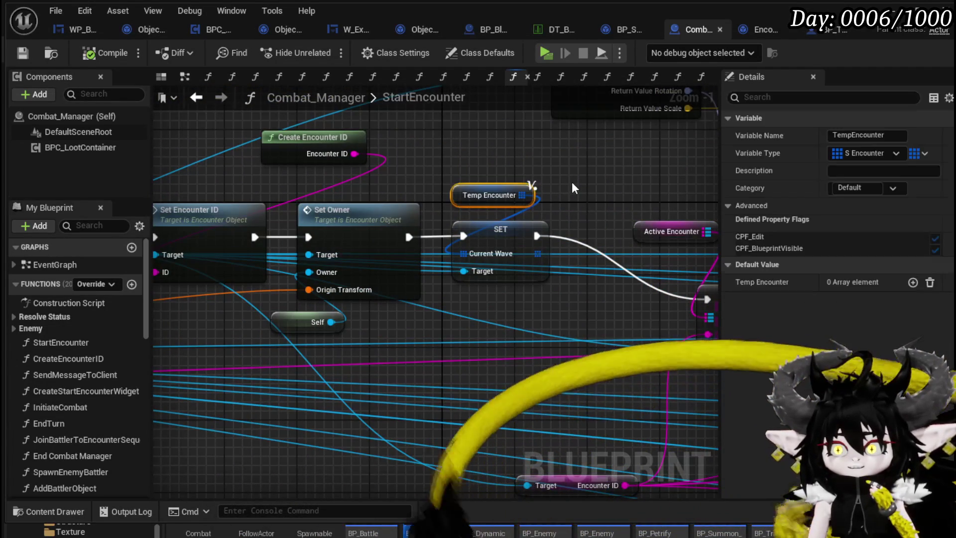
left_click(572, 181)
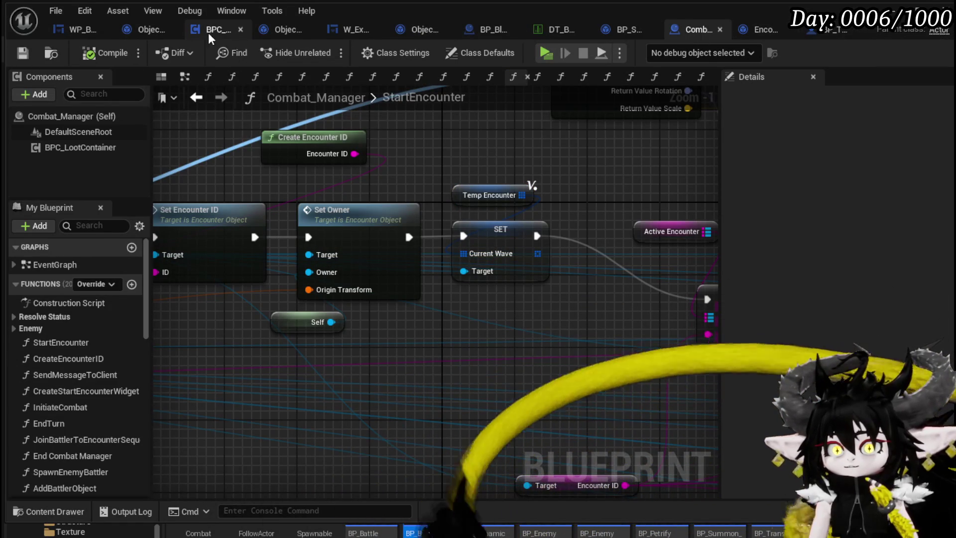
Step: In BPC_MC_Death's BuildBlackBox, move the Current Wave and GET nodes to the right
left_click(217, 31)
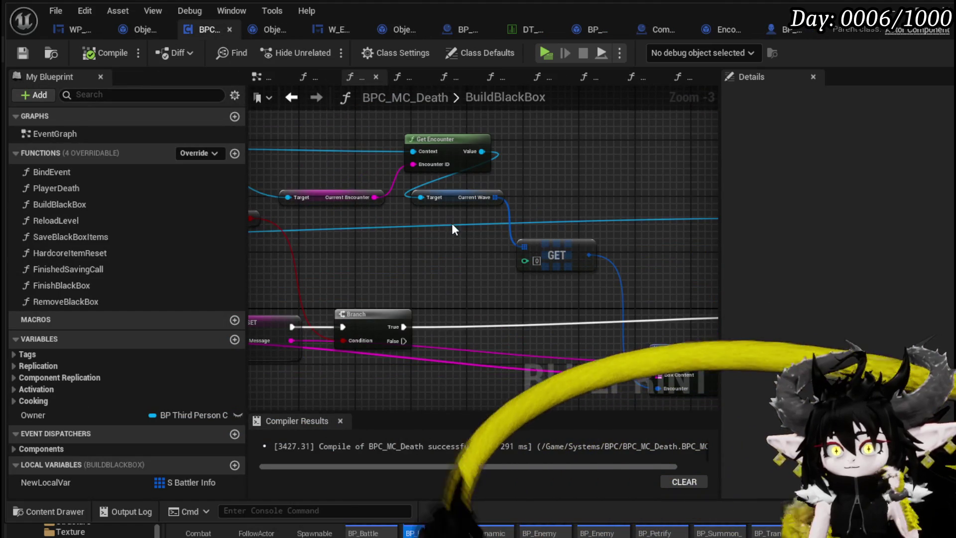
scroll(452, 223, "up", 2)
mouse_move(467, 240)
left_mouse_down()
mouse_move(381, 139)
mouse_move(248, 225)
left_mouse_up()
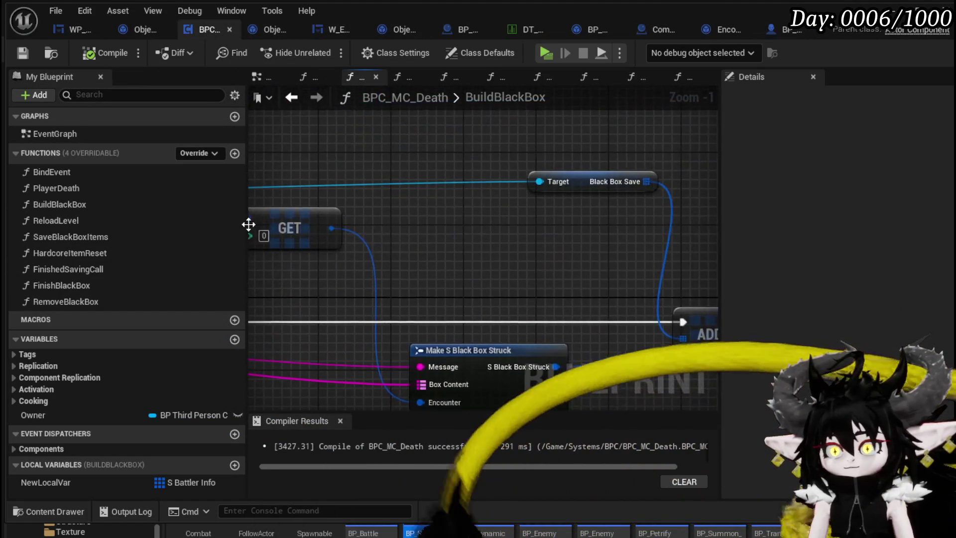
scroll(248, 225, "down", 2)
mouse_move(392, 203)
left_mouse_down()
mouse_move(471, 196)
mouse_move(550, 223)
left_mouse_up()
left_click(433, 164)
left_click(454, 207, "ctrl")
left_click_drag(284, 188, 471, 263)
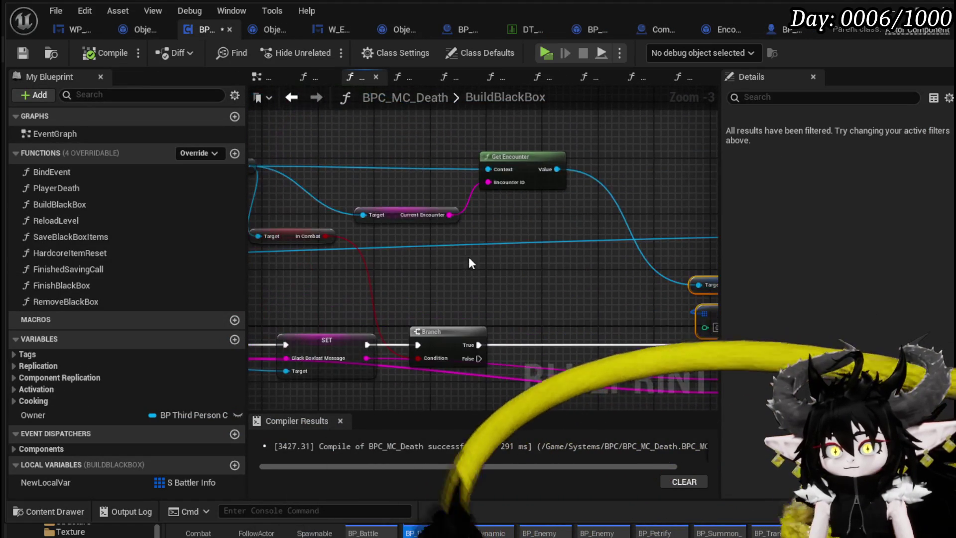
Step: Rearrange the Get Encounter, Current Encounter, Owner and In Combat nodes side by side
mouse_move(518, 158)
left_mouse_down()
mouse_move(602, 252)
mouse_move(629, 255)
left_mouse_up()
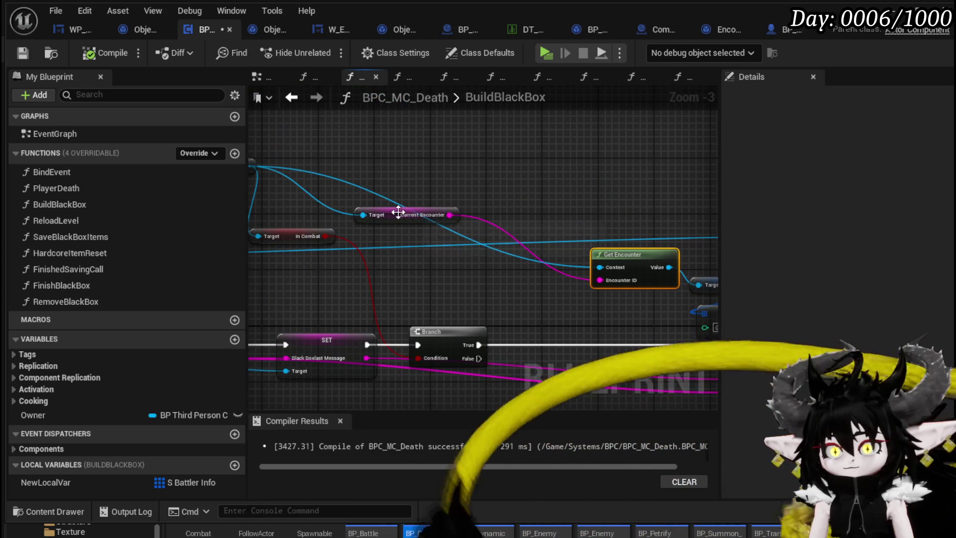
mouse_move(398, 212)
left_mouse_down()
mouse_move(629, 316)
mouse_move(537, 280)
mouse_move(662, 258)
left_mouse_up()
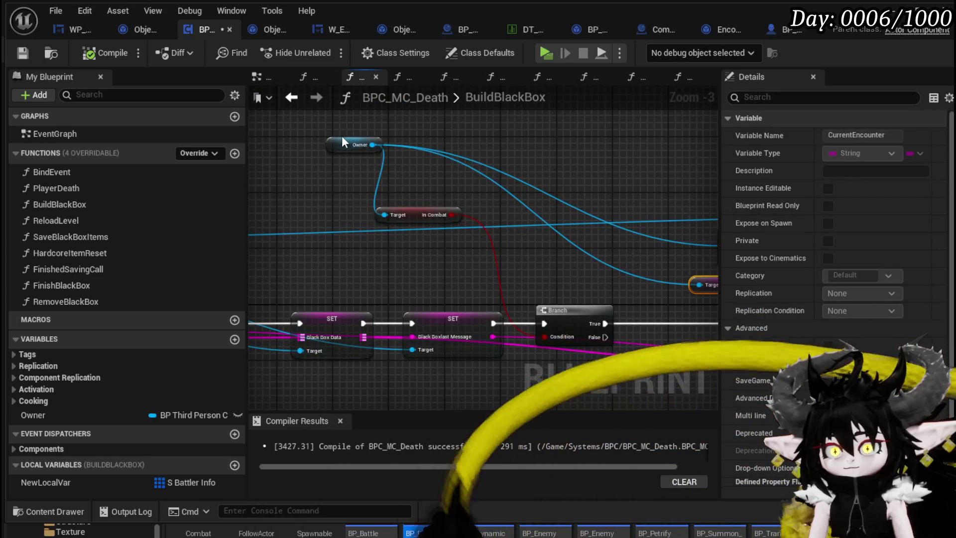
left_click_drag(342, 135, 597, 244)
left_click_drag(432, 216, 604, 295)
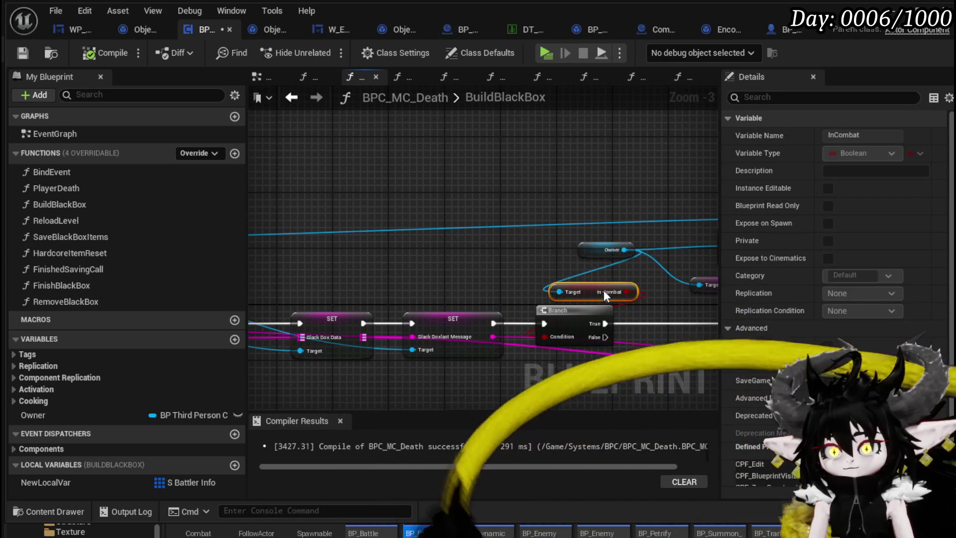
left_click_drag(605, 249, 549, 244)
left_click_drag(593, 292, 538, 270)
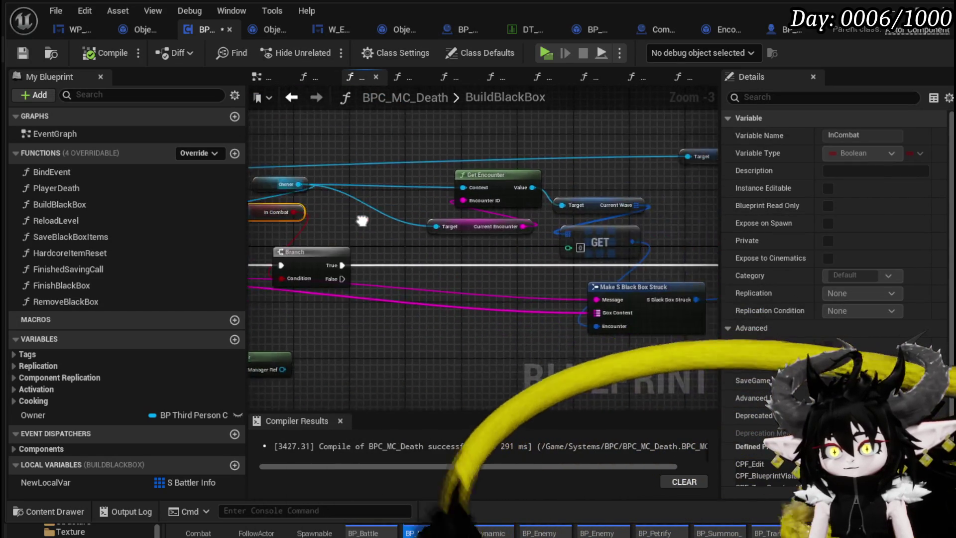
left_click_drag(362, 220, 294, 222)
scroll(602, 225, "down", 1)
left_click_drag(602, 225, 654, 282)
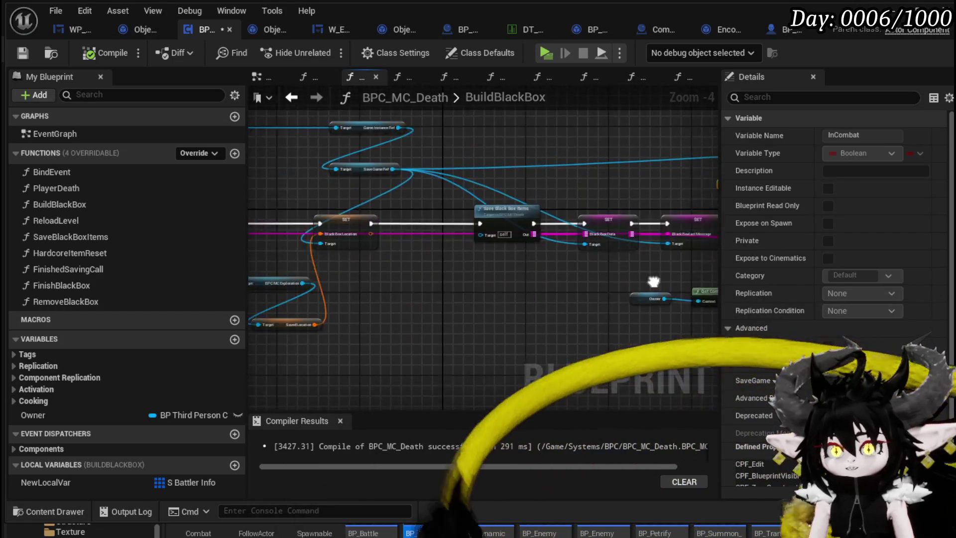
Step: Set a breakpoint on the BuildBlackBox entry node and save BPC_MC_Death
scroll(528, 220, "up", 3)
right_click(537, 217)
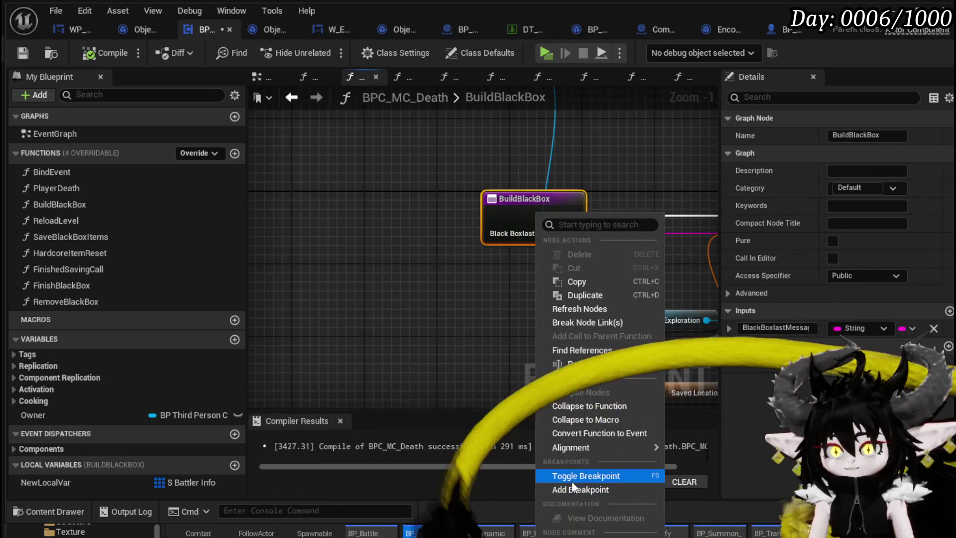
left_click(571, 481)
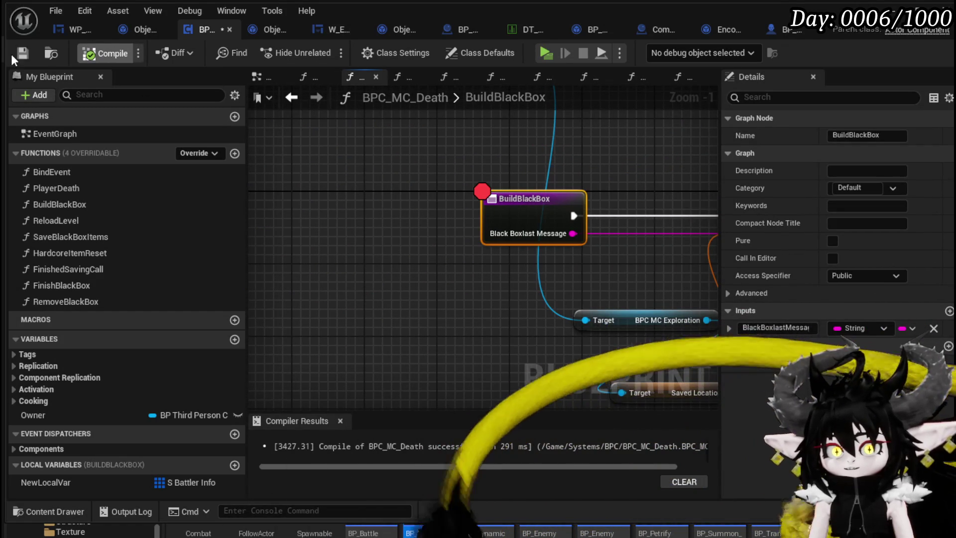
left_click(16, 54)
Step: Reposition the In Combat getter next to the Branch node
scroll(387, 215, "down", 2)
mouse_move(448, 214)
left_mouse_down()
mouse_move(586, 188)
mouse_move(264, 163)
left_mouse_up()
mouse_move(421, 203)
left_mouse_down()
mouse_move(397, 205)
mouse_move(630, 180)
left_mouse_up()
left_click(381, 198)
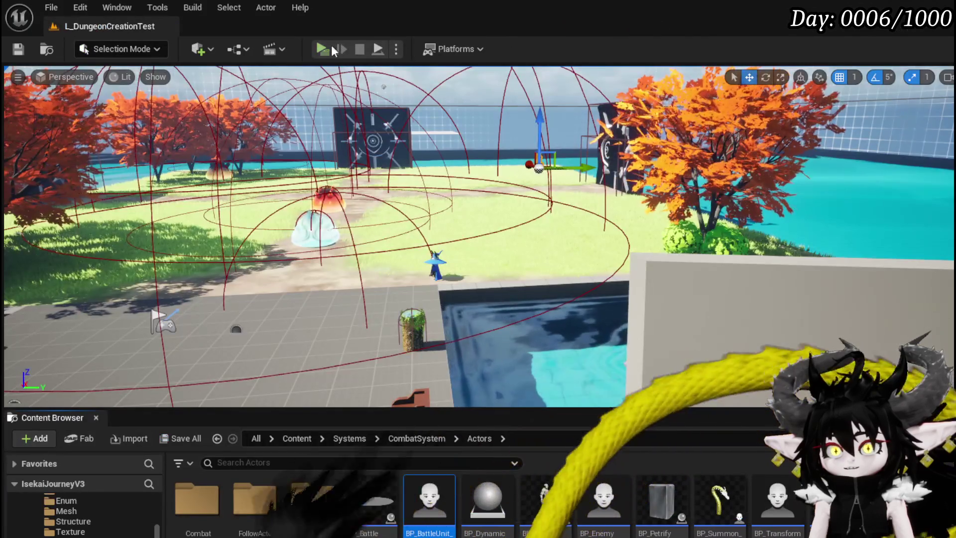
Step: Launch the standalone preview and show the Exploration panel's Black Box
left_click(331, 44)
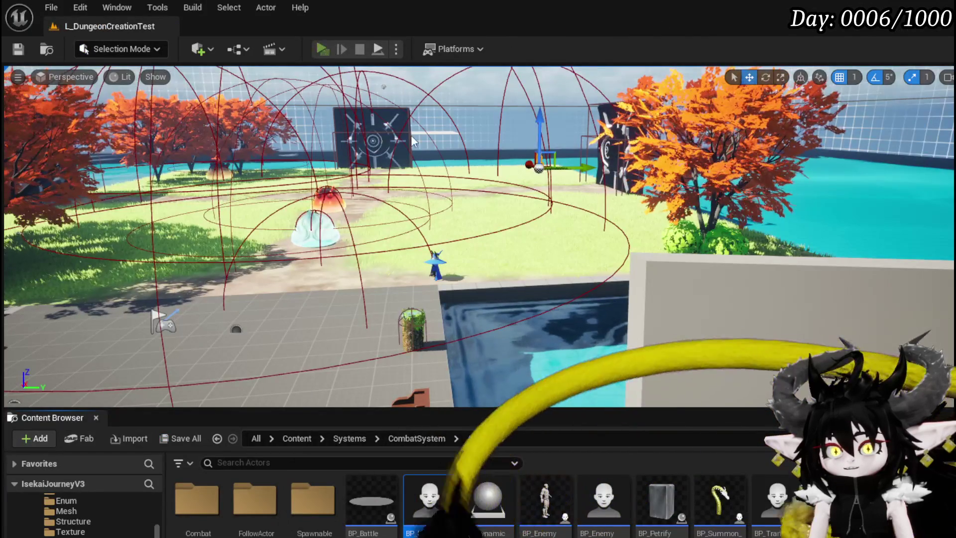
key("Tab")
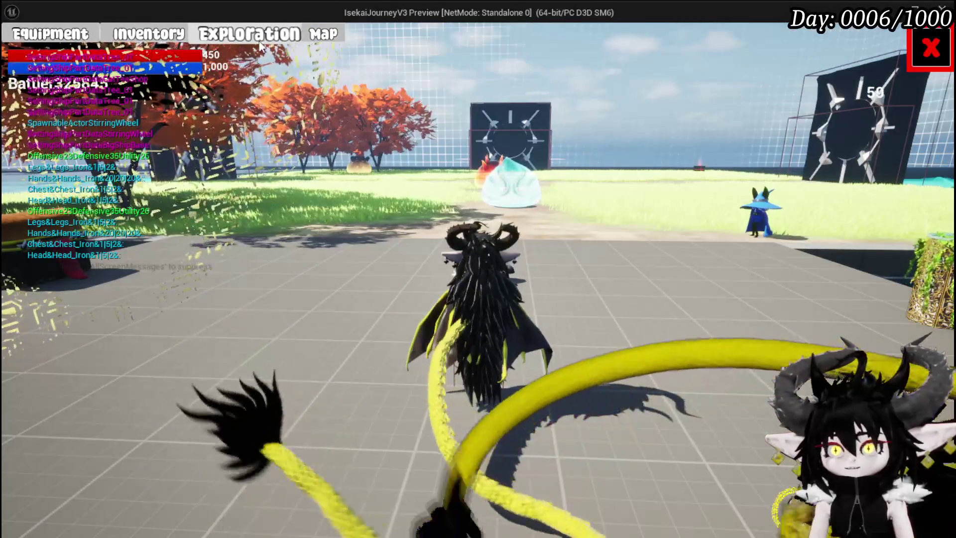
left_click(235, 40)
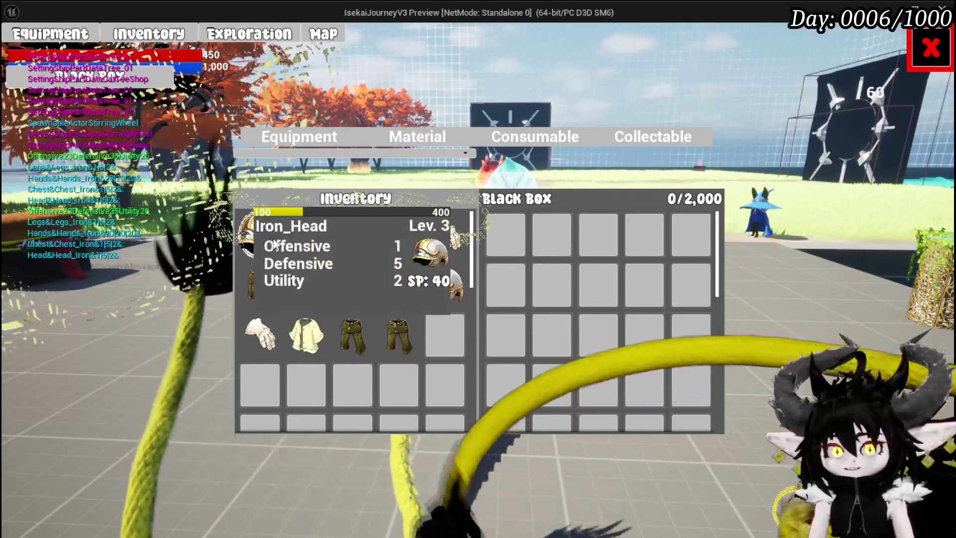
Step: Load the iron gear pieces and the 1,788 essence stack into the Black Box
left_click(306, 244)
left_click(353, 240)
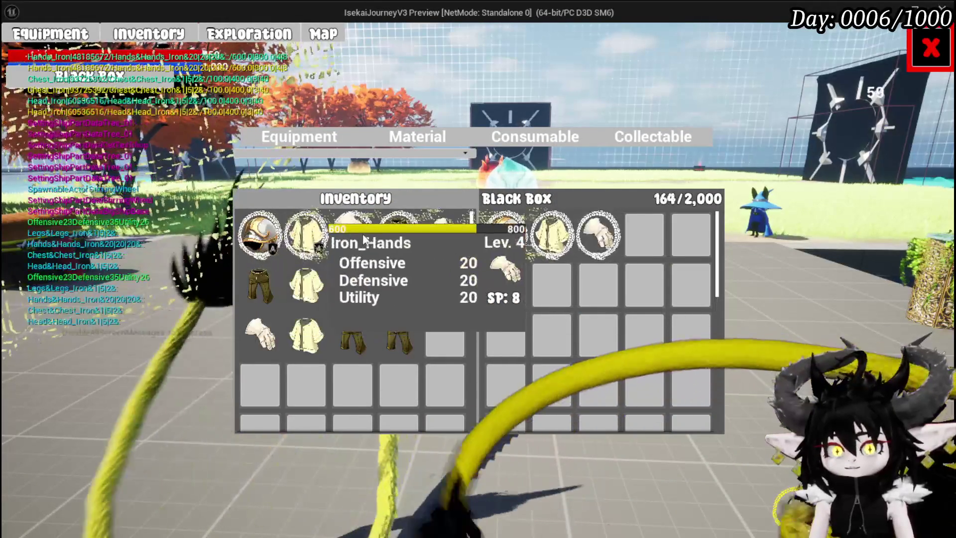
left_click(404, 238)
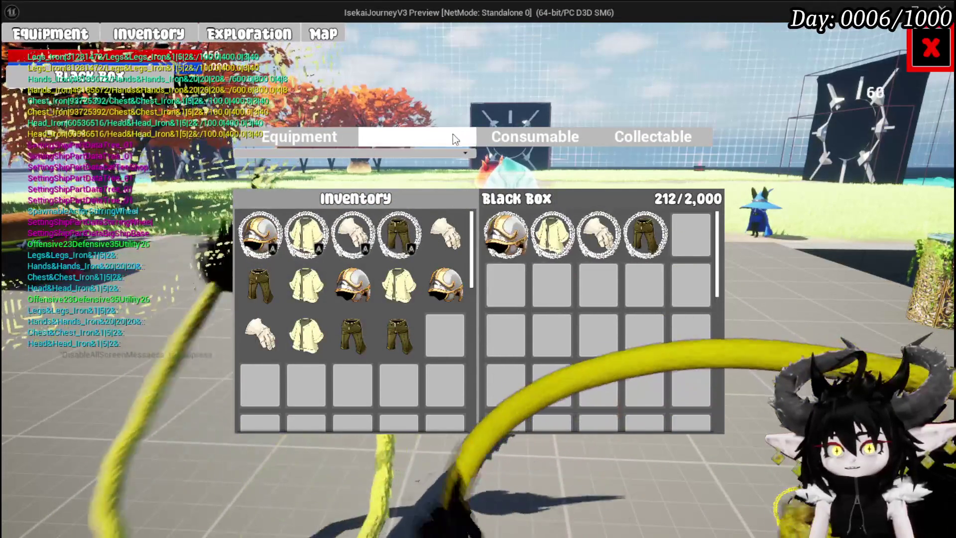
left_click(453, 134)
left_click(260, 235)
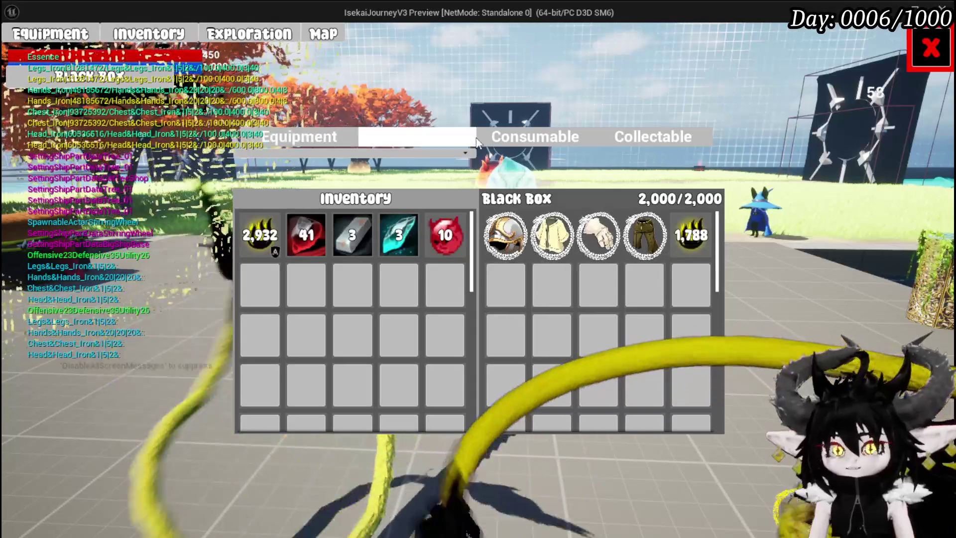
left_click(920, 63)
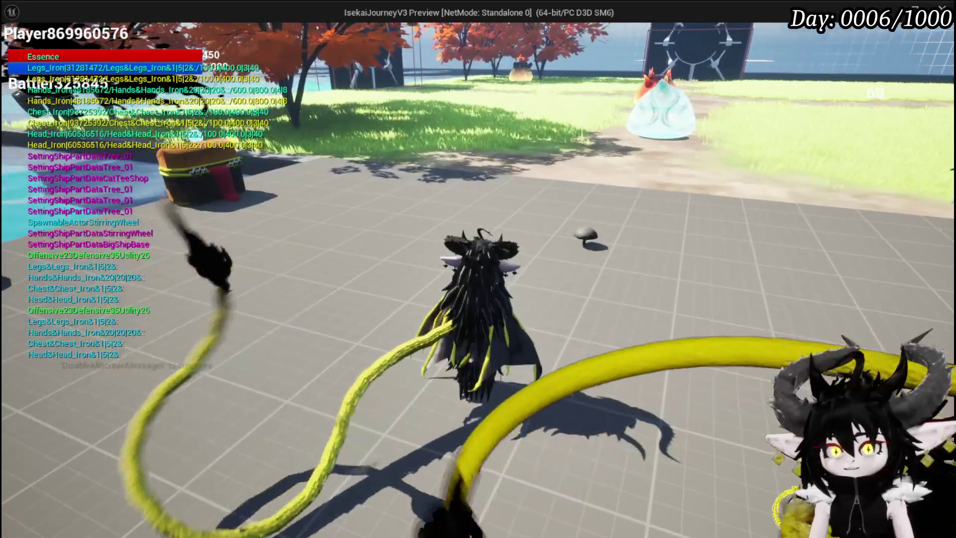
Step: Run to the spawn object, fight the slimes, and submit 'Two Earth Slimes, impossible to die.'
key("w")
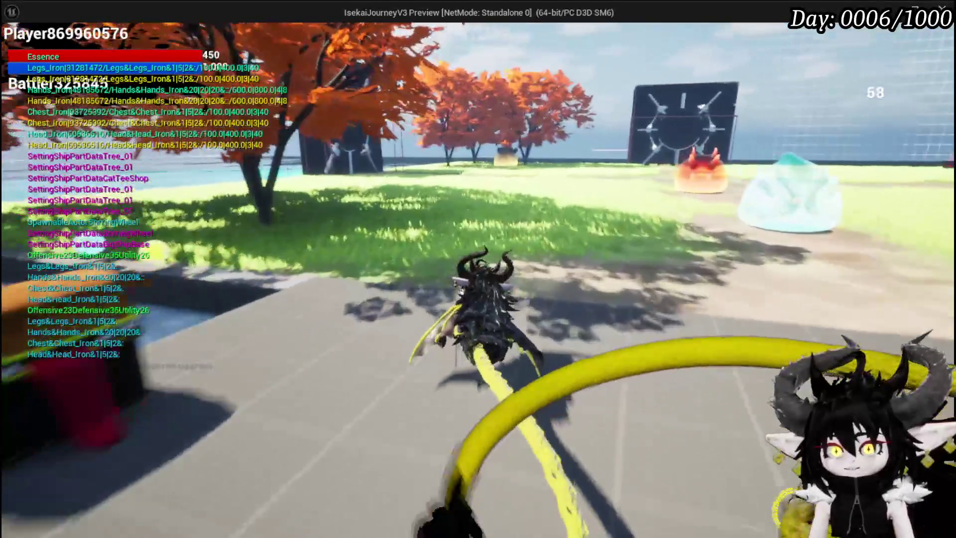
key("w")
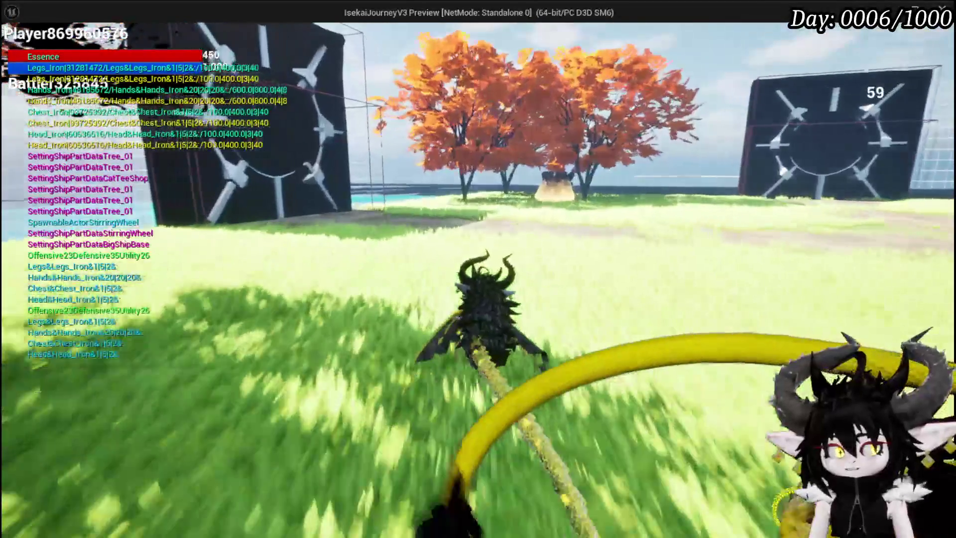
key("w")
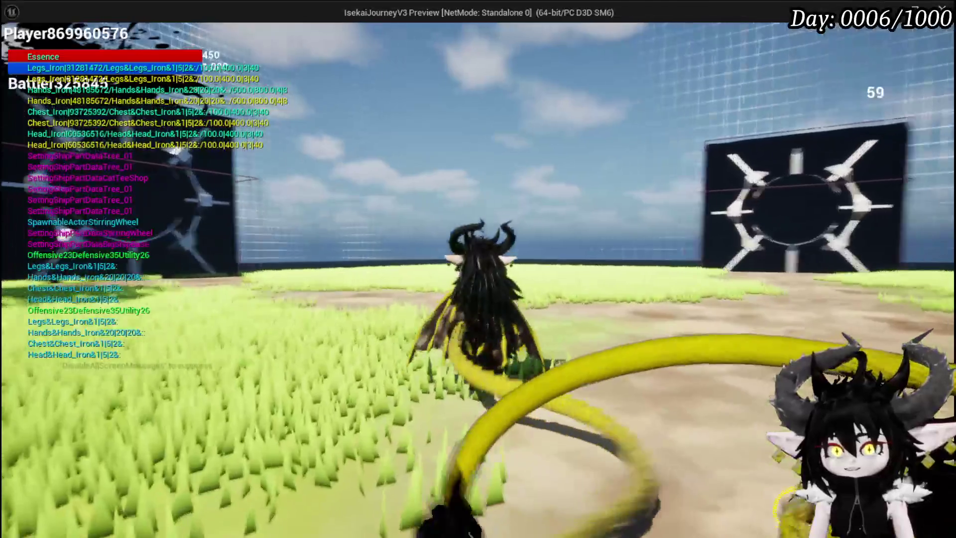
key("w")
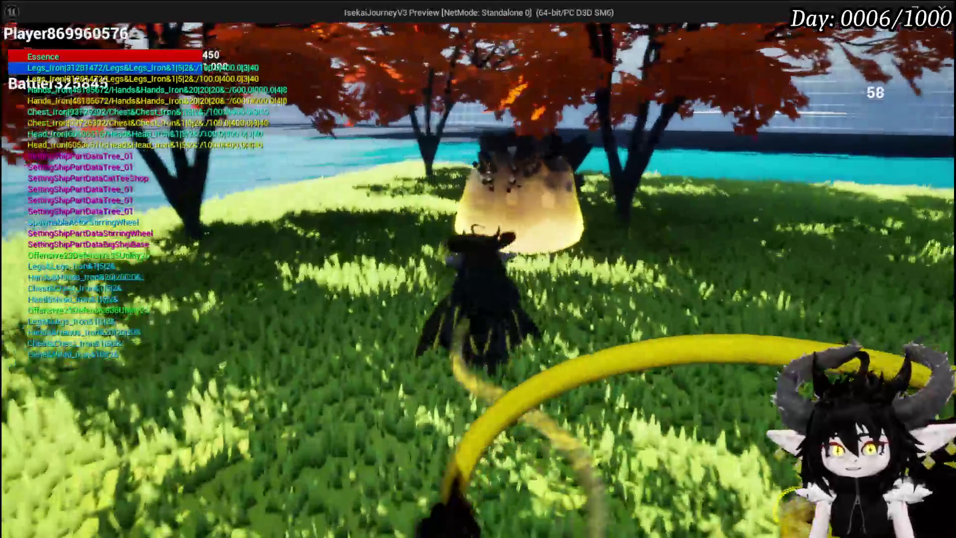
key("w")
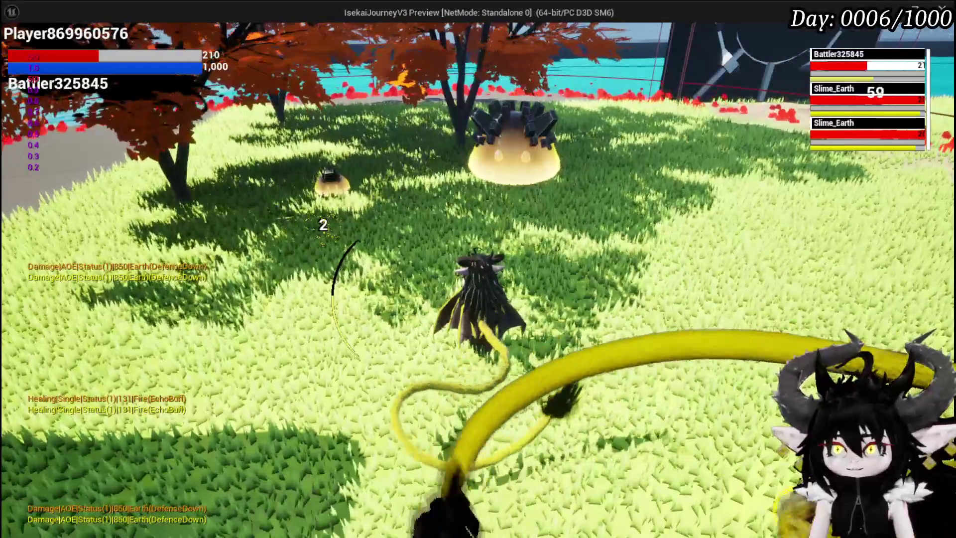
key("w")
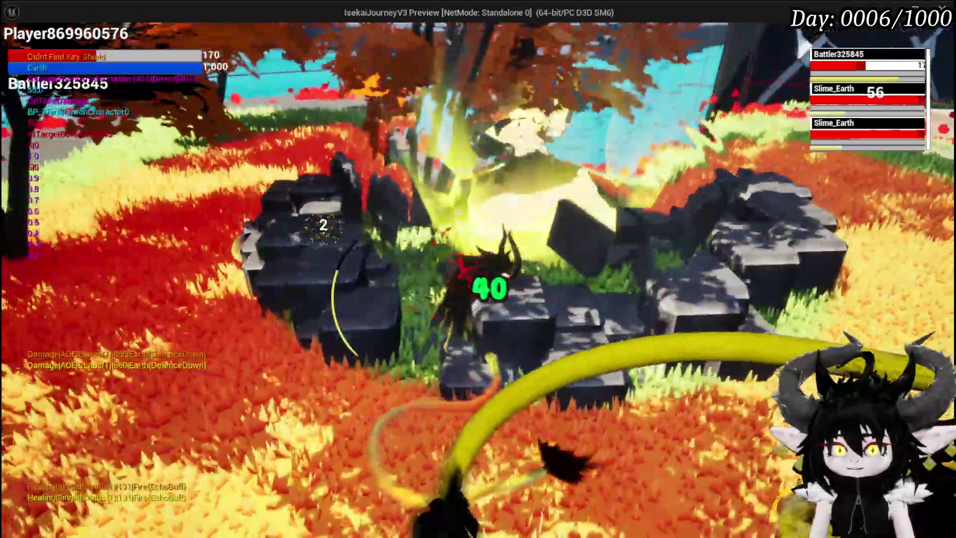
key("w")
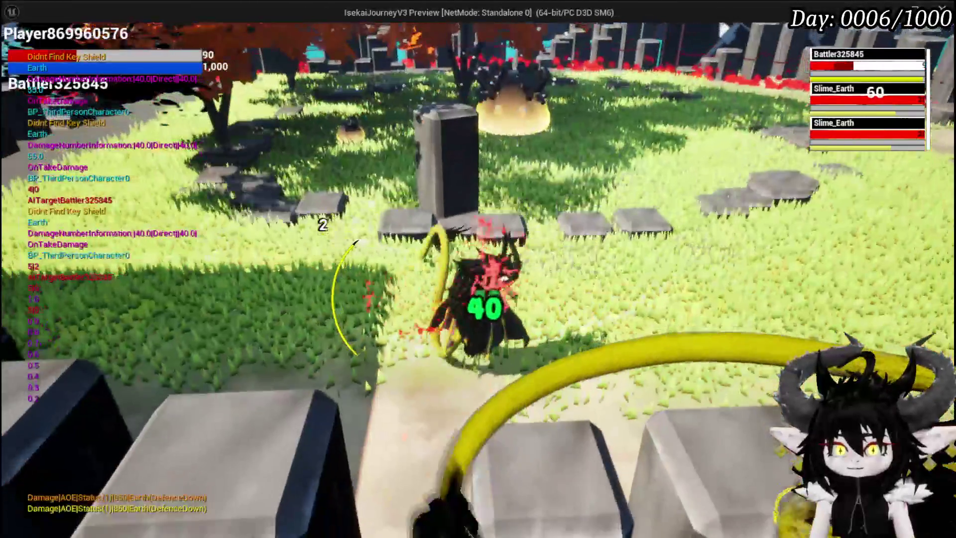
key("w")
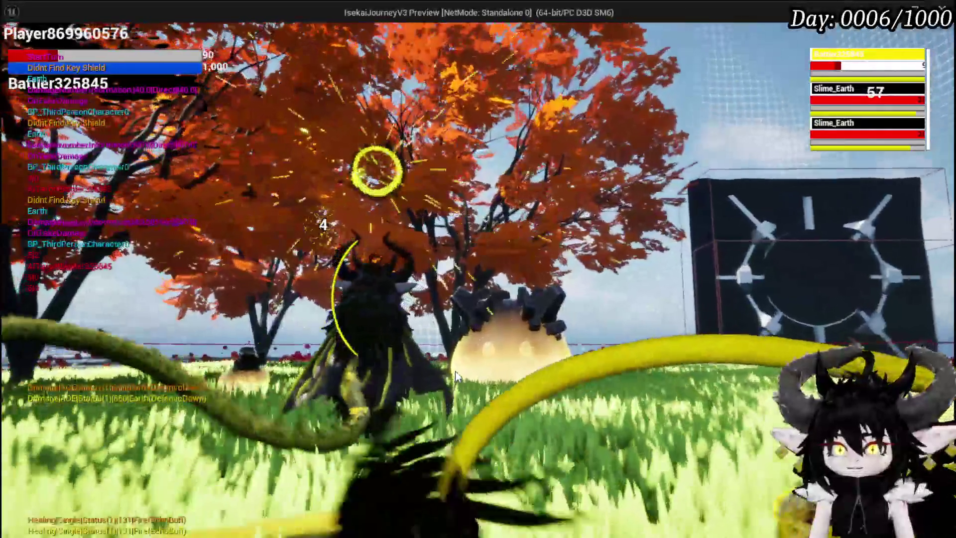
key("w")
type("Two Earth Slimes, impossible to die.")
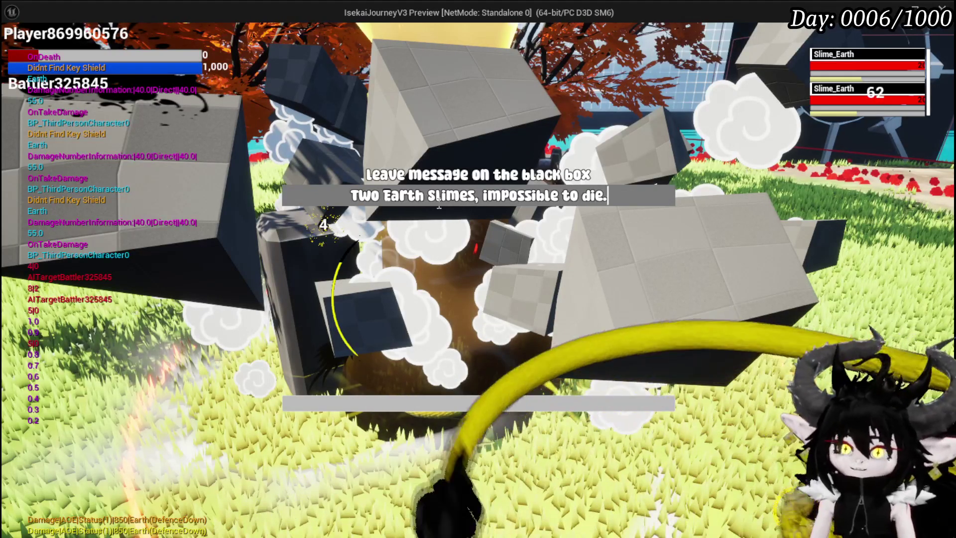
key("Return")
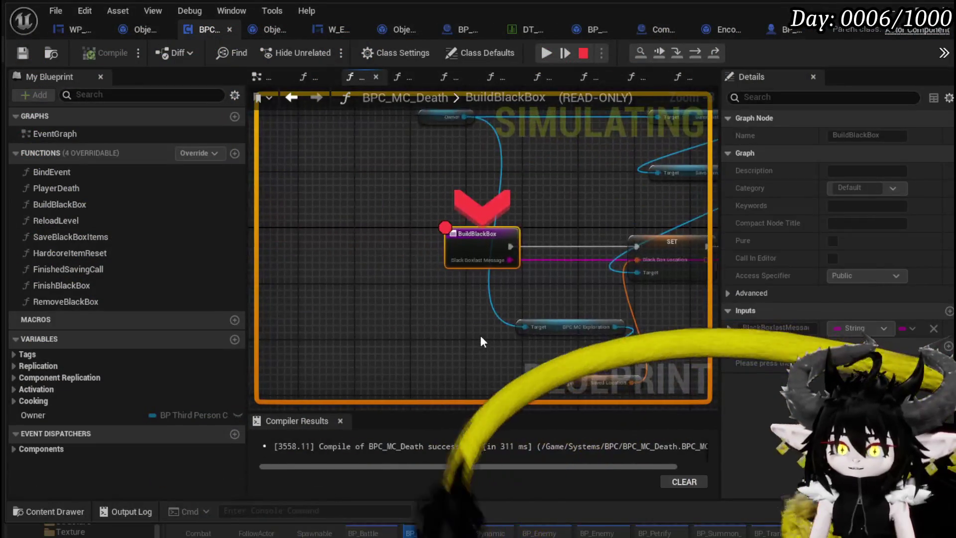
Step: Step over BuildBlackBox nodes past Save Black Box Items and the message to ADD
left_click(694, 58)
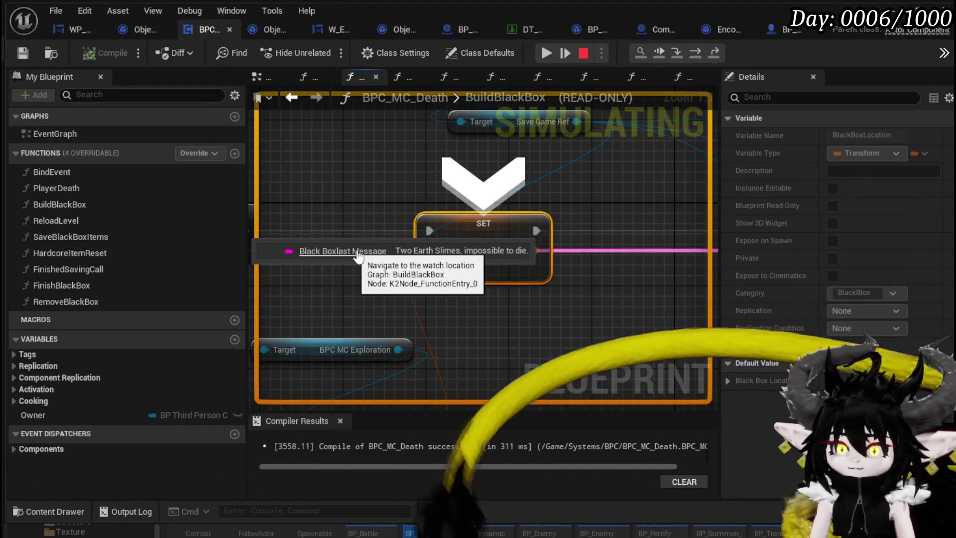
left_click(695, 52)
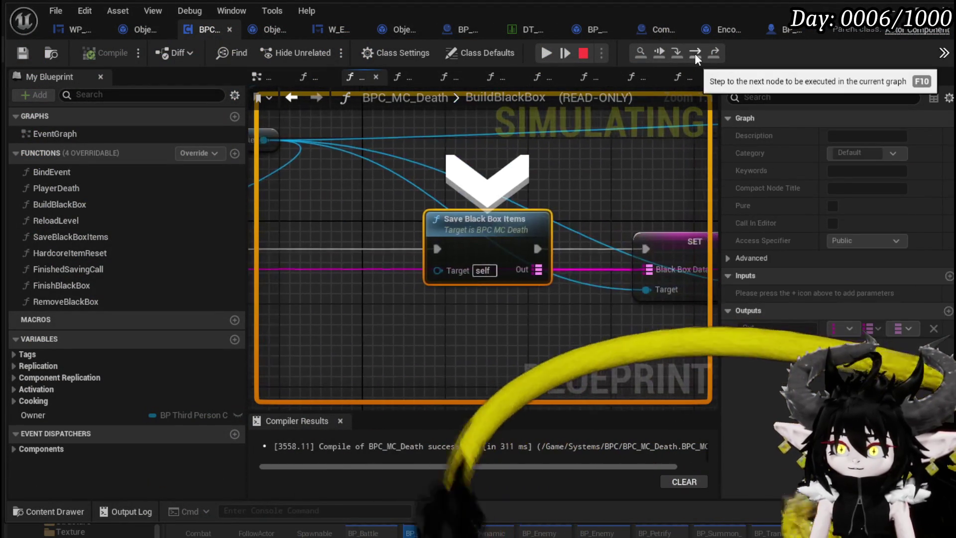
left_click(694, 53)
left_click(695, 53)
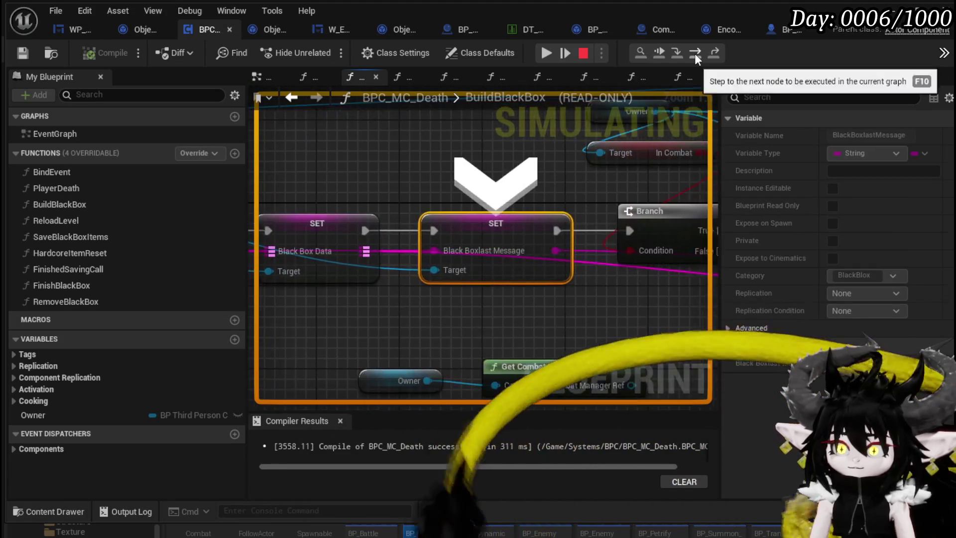
left_click(694, 52)
left_click(694, 53)
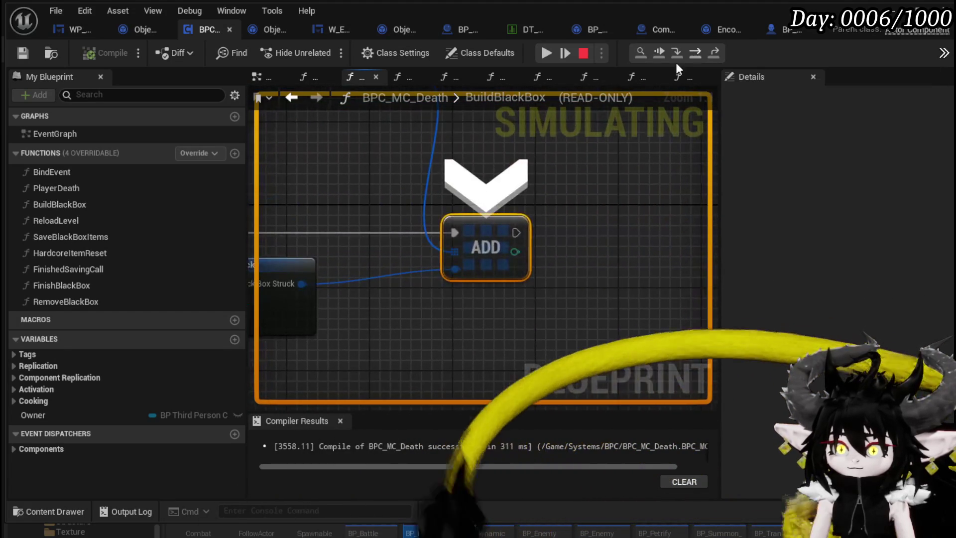
Step: Check the encounter pins' debug values and resume the game preview
scroll(480, 224, "down", 3)
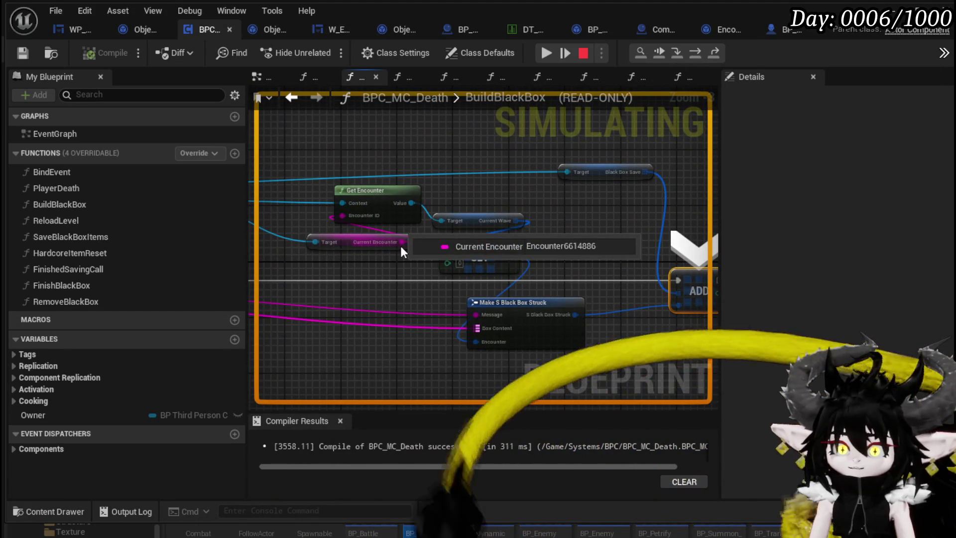
mouse_move(411, 200)
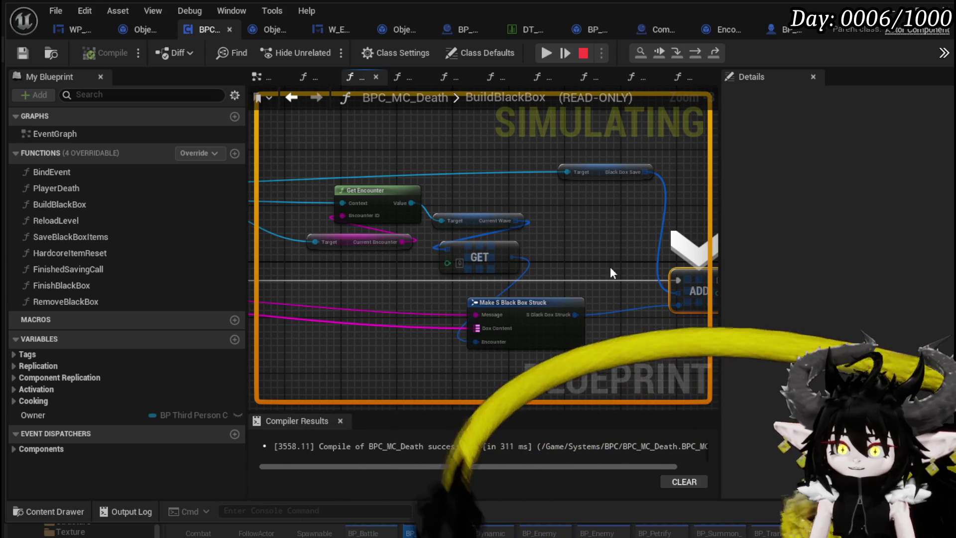
mouse_move(523, 264)
left_click_drag(536, 256, 546, 201)
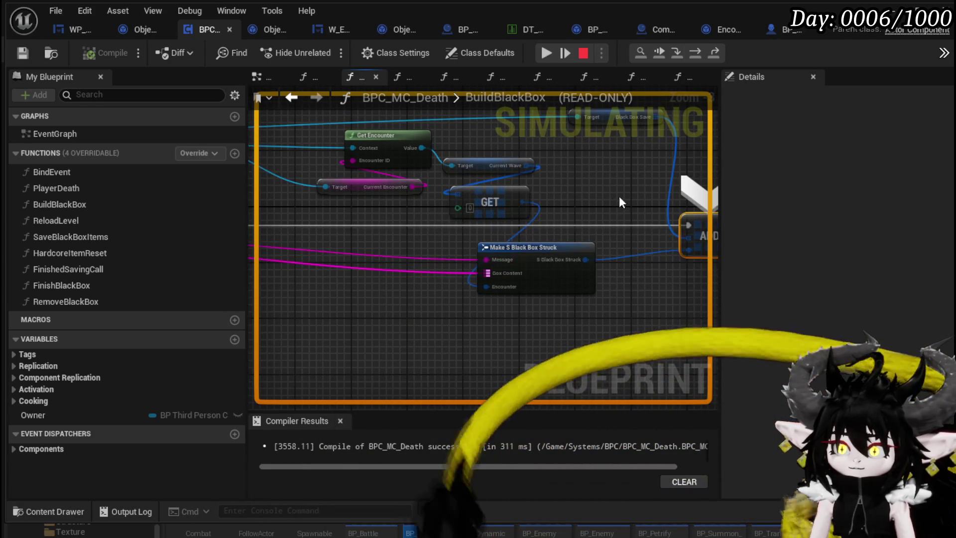
mouse_move(620, 196)
left_mouse_down()
mouse_move(504, 211)
mouse_move(520, 231)
left_mouse_up()
left_click(544, 50)
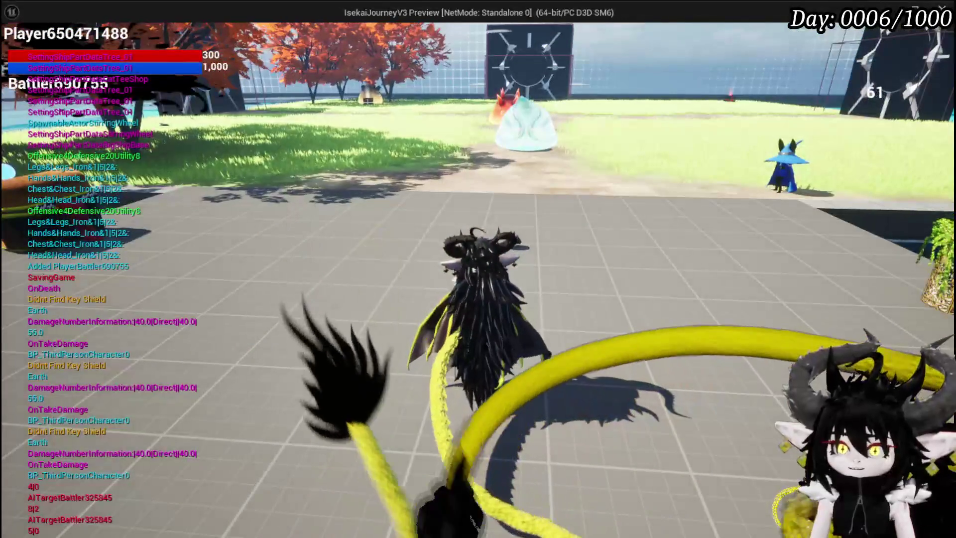
Step: Run to the first black box drop and take all its loot
key("space")
key("w")
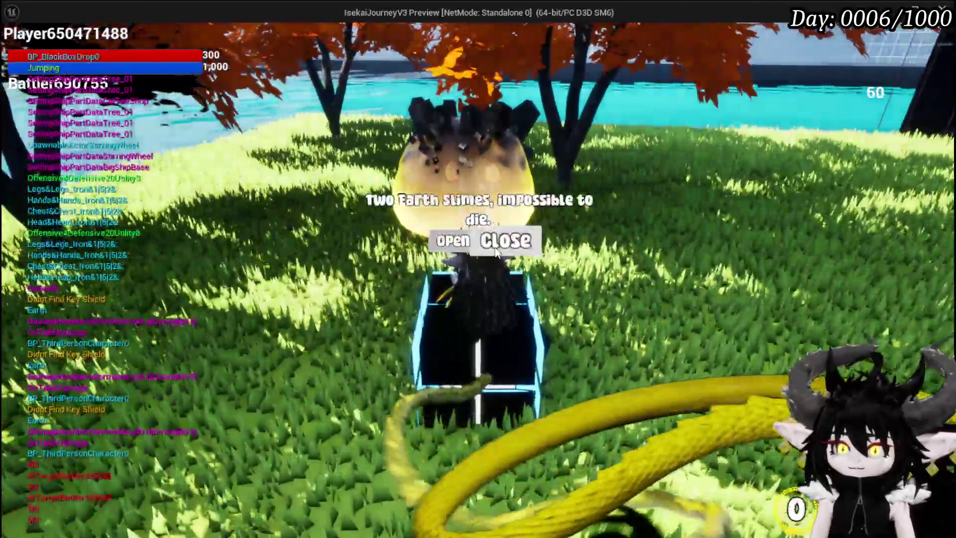
left_click(454, 241)
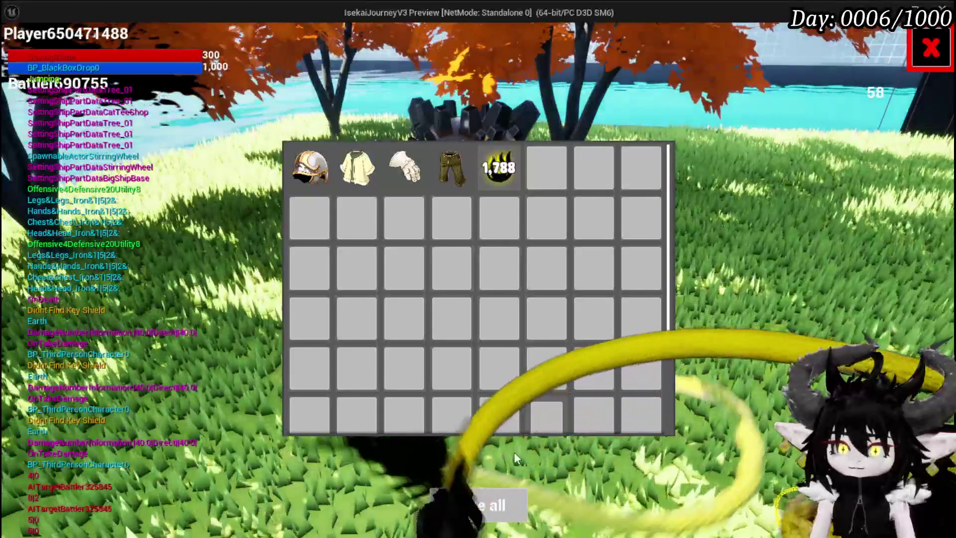
left_click(476, 513)
key("w")
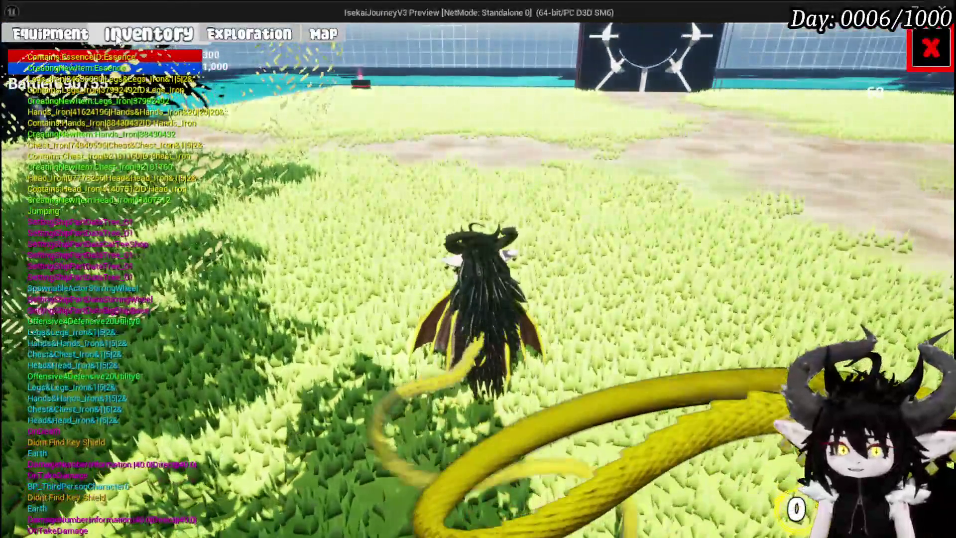
Step: Confirm the iron armour and essence in Equipment and Inventory, then approach the red-lit box
left_click(118, 42)
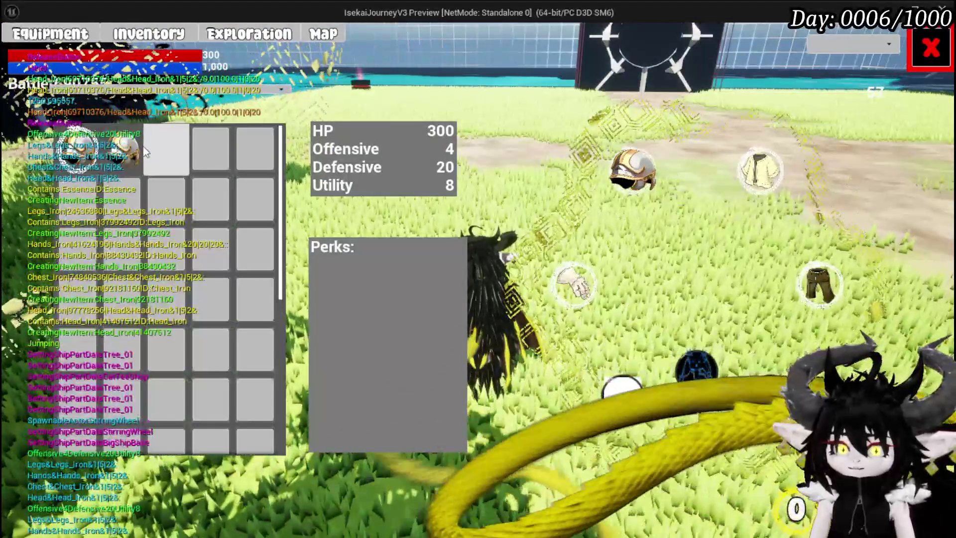
mouse_move(107, 154)
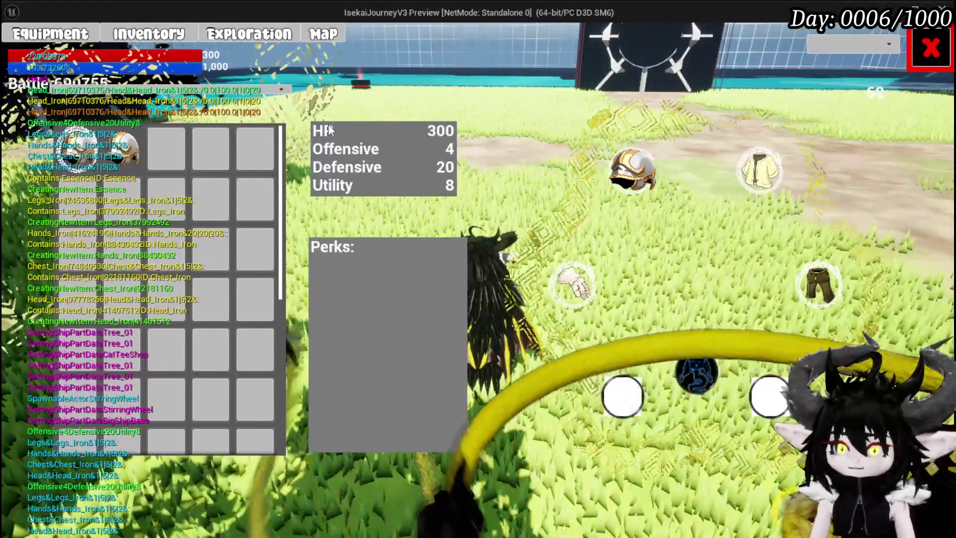
left_click(177, 36)
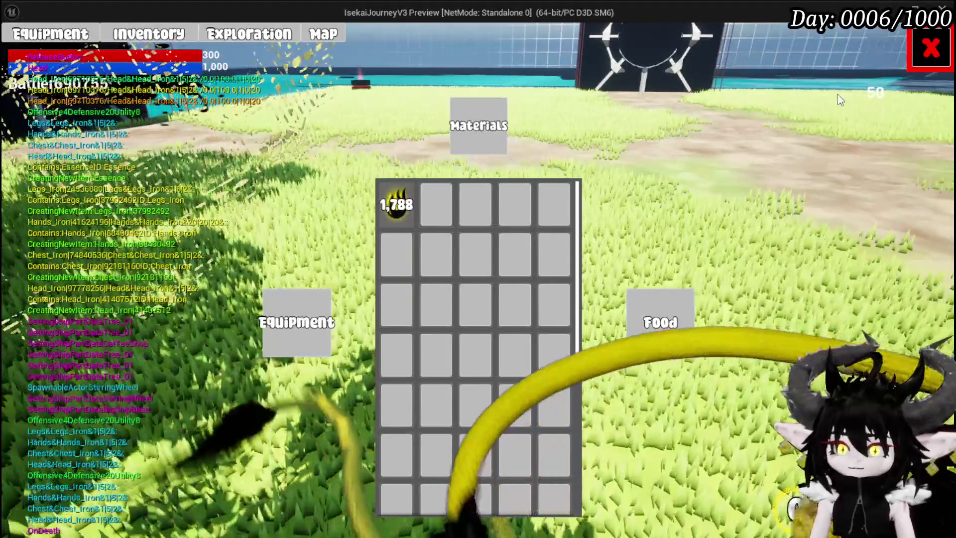
left_click(939, 50)
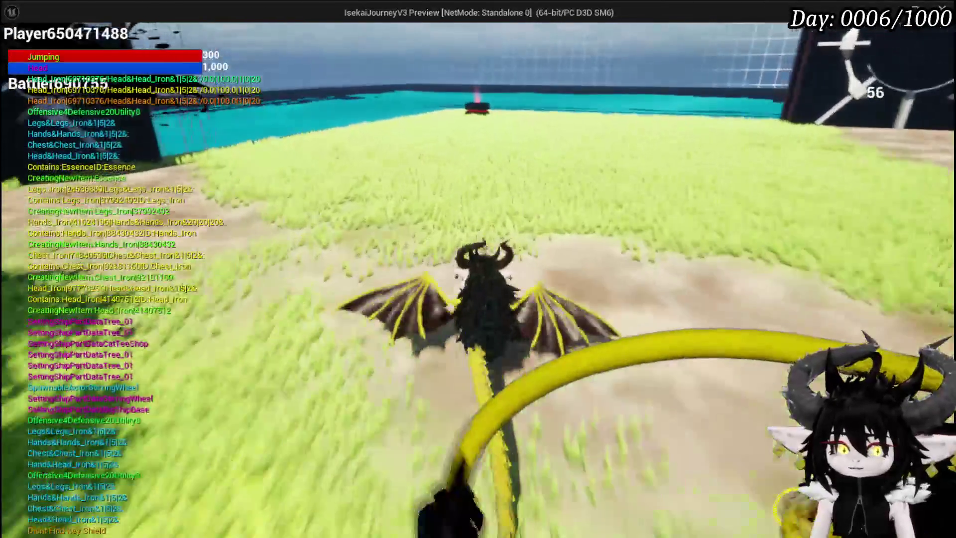
key("w")
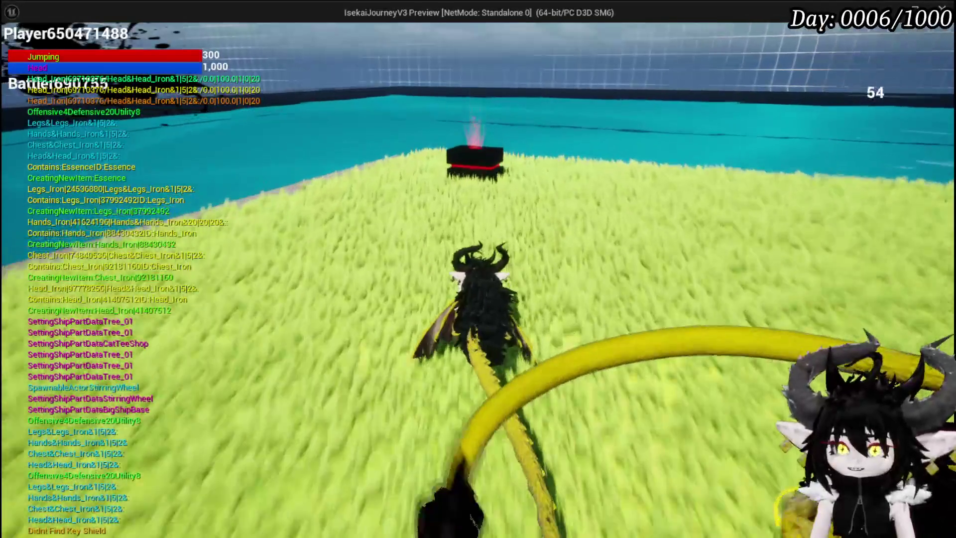
key("w")
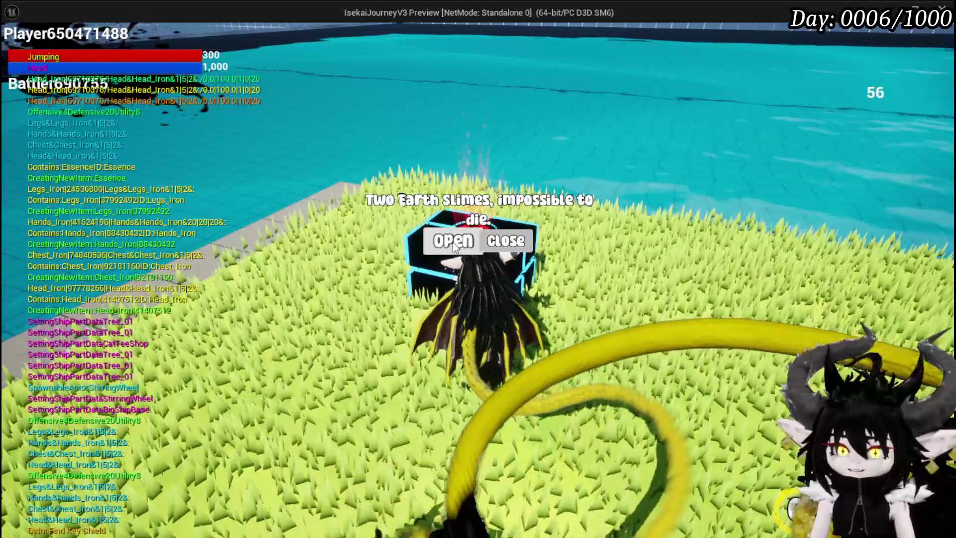
Step: Open the Earth Slime black box, kill both slimes with two Free AIM Fire casts, and return to the box
left_click(451, 241)
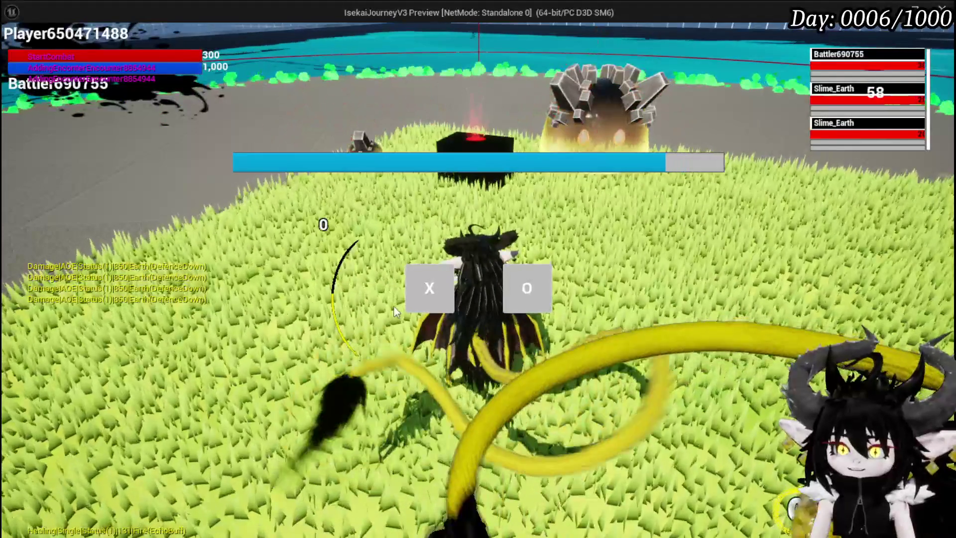
left_click(433, 294)
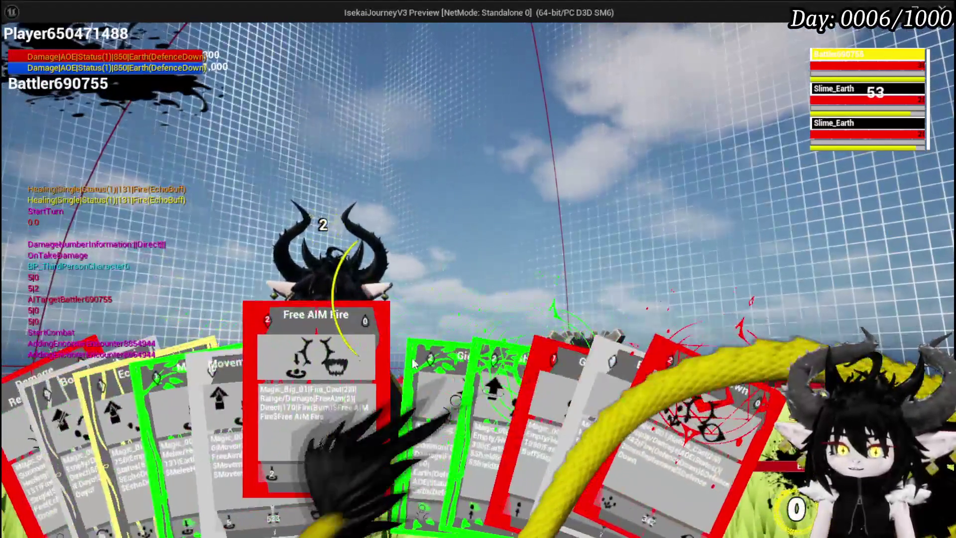
left_click(309, 356)
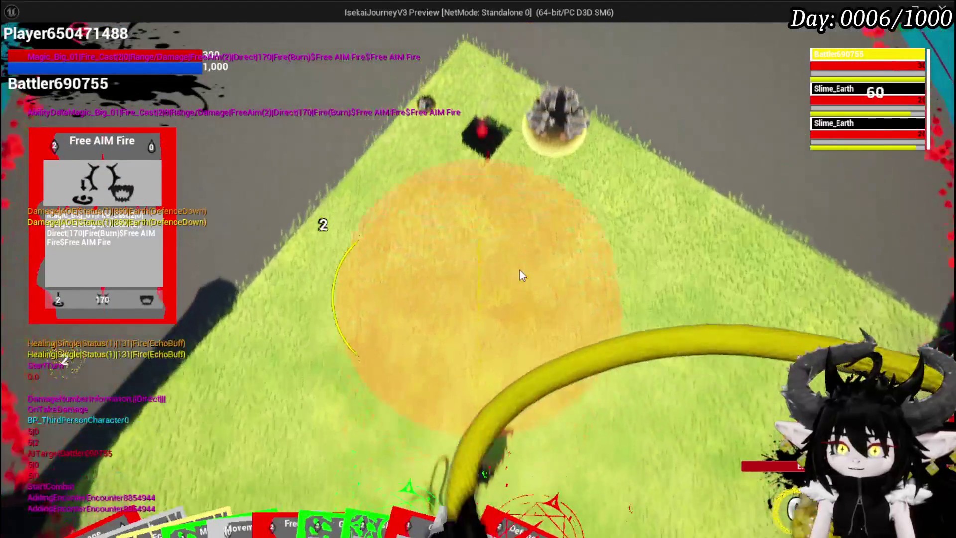
left_click(519, 270)
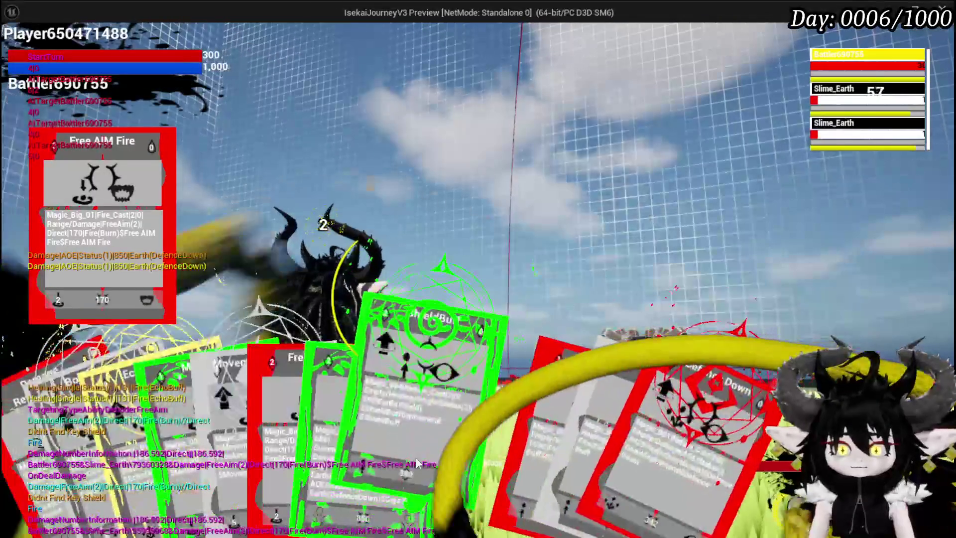
left_click(271, 408)
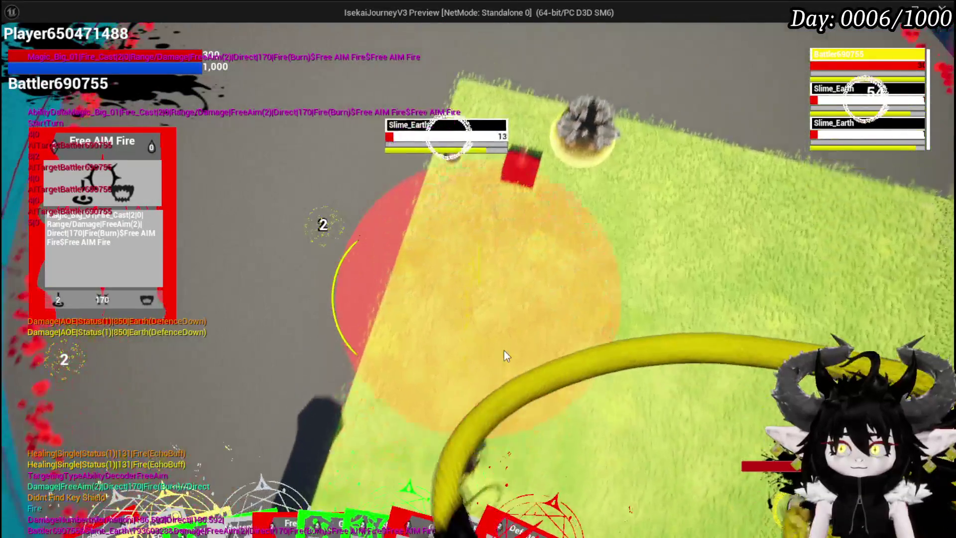
left_click(504, 353)
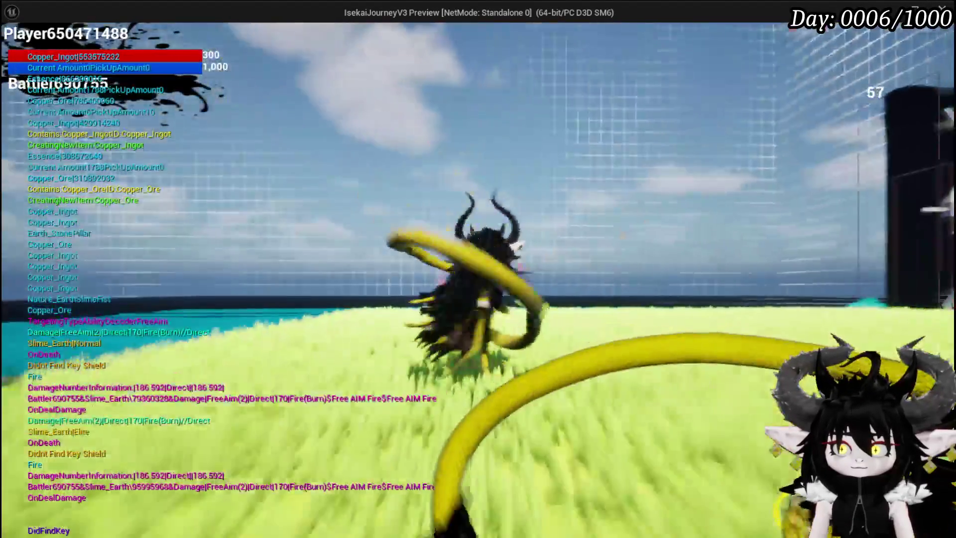
key("space")
Step: Walk onto the black box, open it and take all its loot
key("w")
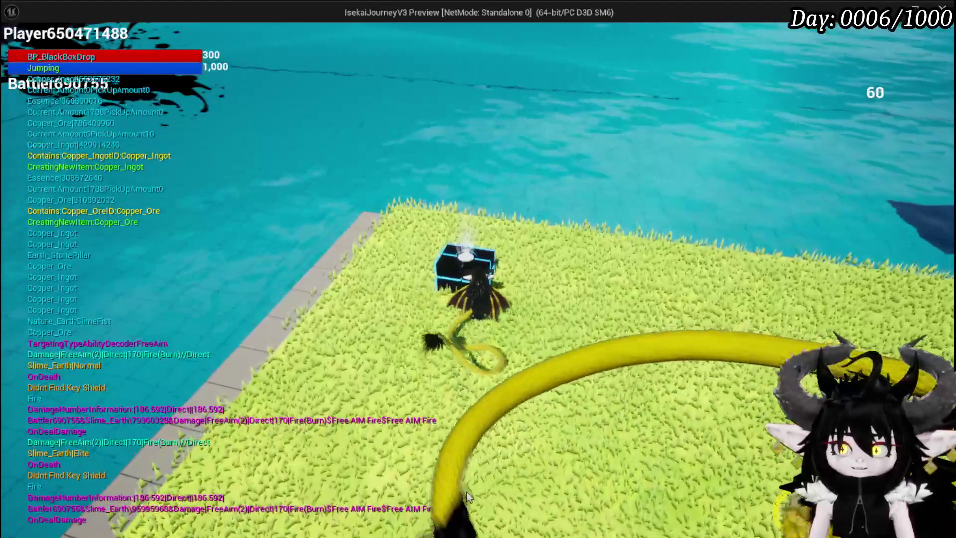
left_click(465, 246)
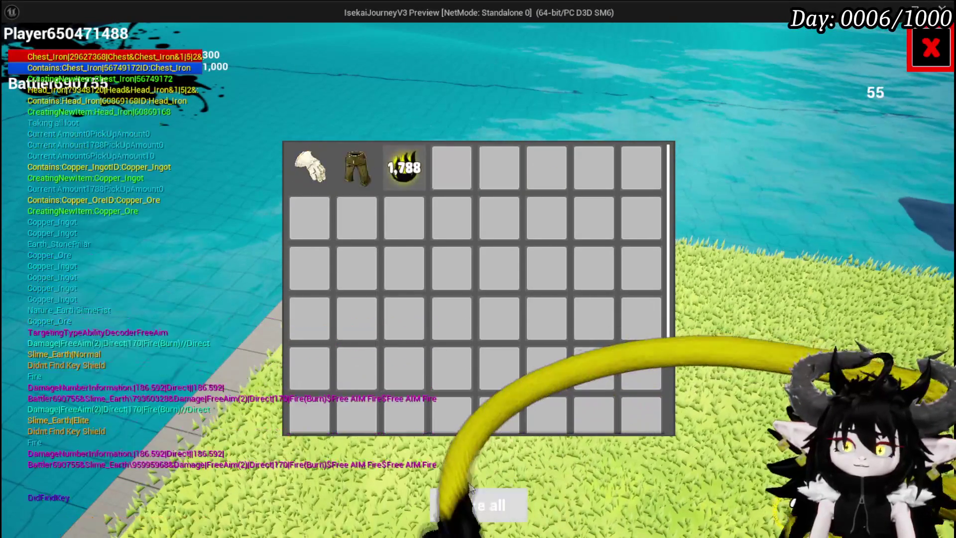
left_click(472, 498)
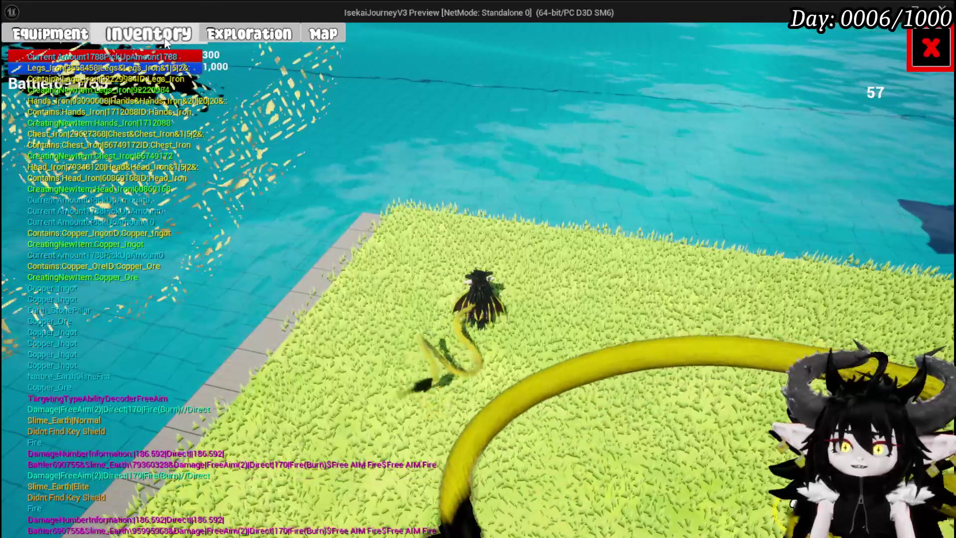
Step: Equip the other Iron_Head helmet from the inventory and resume play
left_click(164, 39)
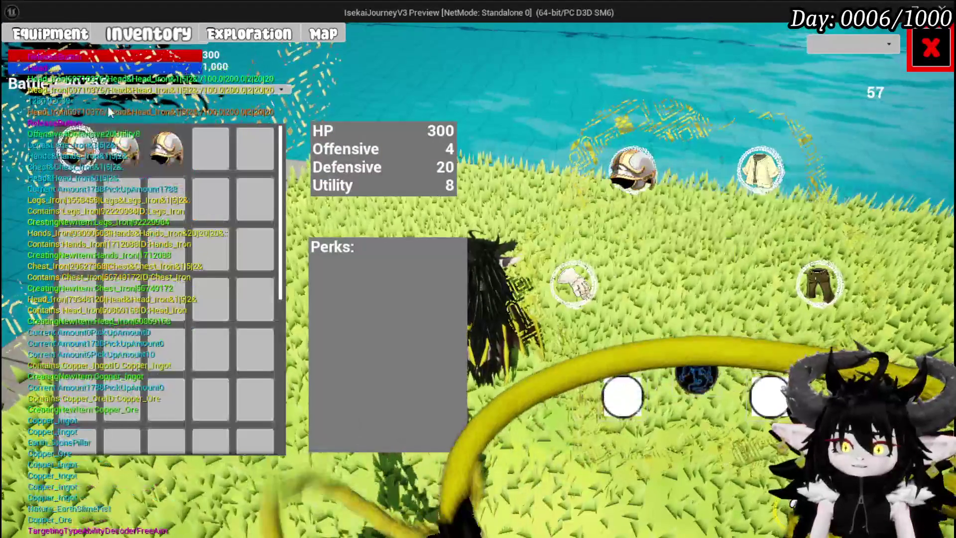
mouse_move(111, 143)
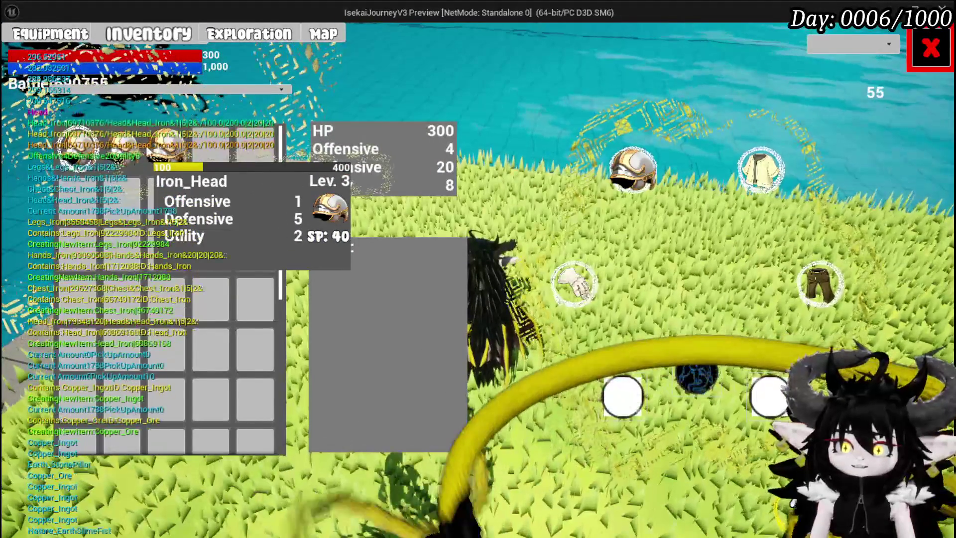
left_click(380, 161)
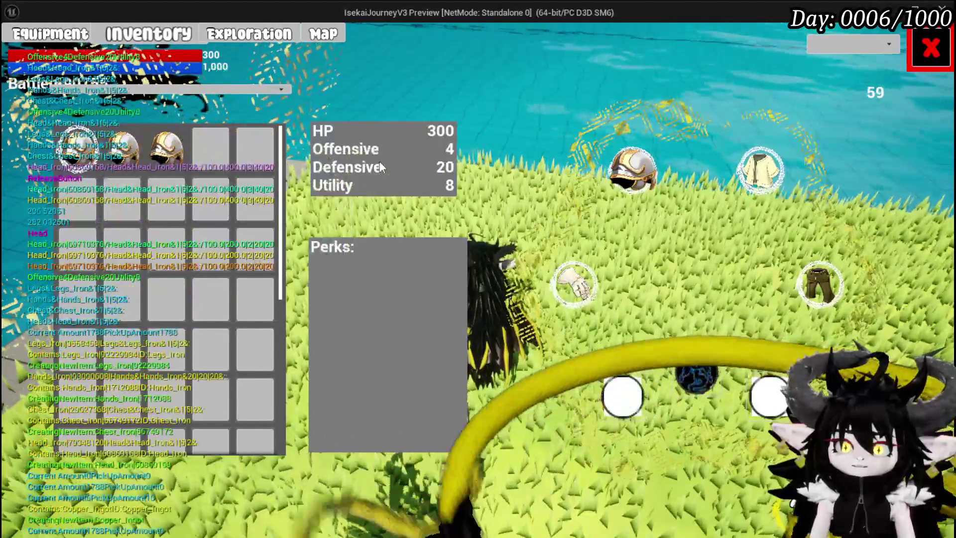
mouse_move(137, 165)
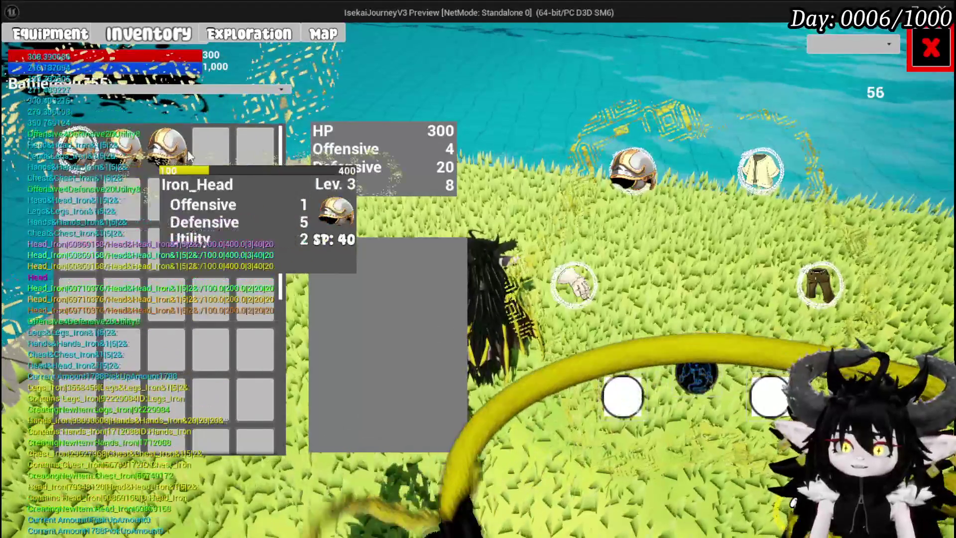
left_click(931, 49)
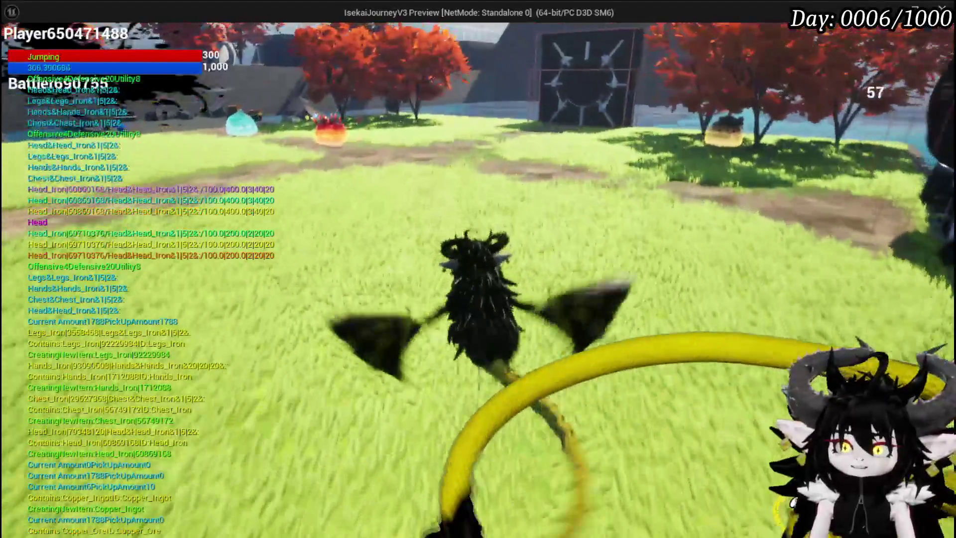
Step: Run across the field toward the spiky fire slime and close the game menu
key("space")
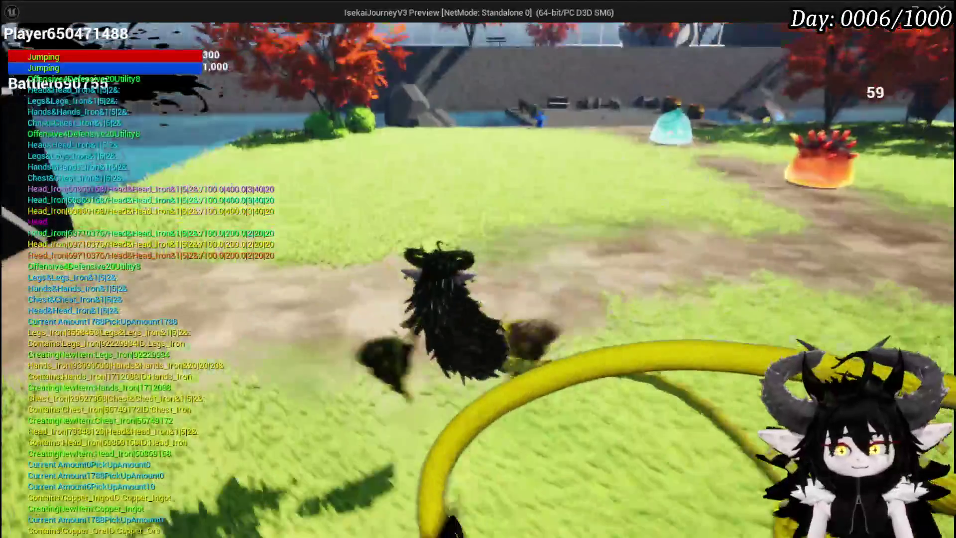
key("space")
key("space")
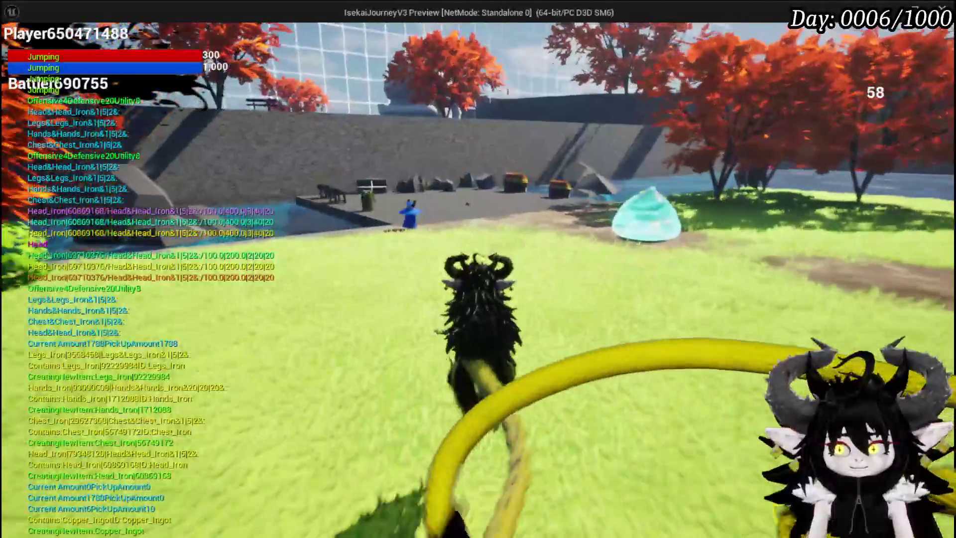
key("w")
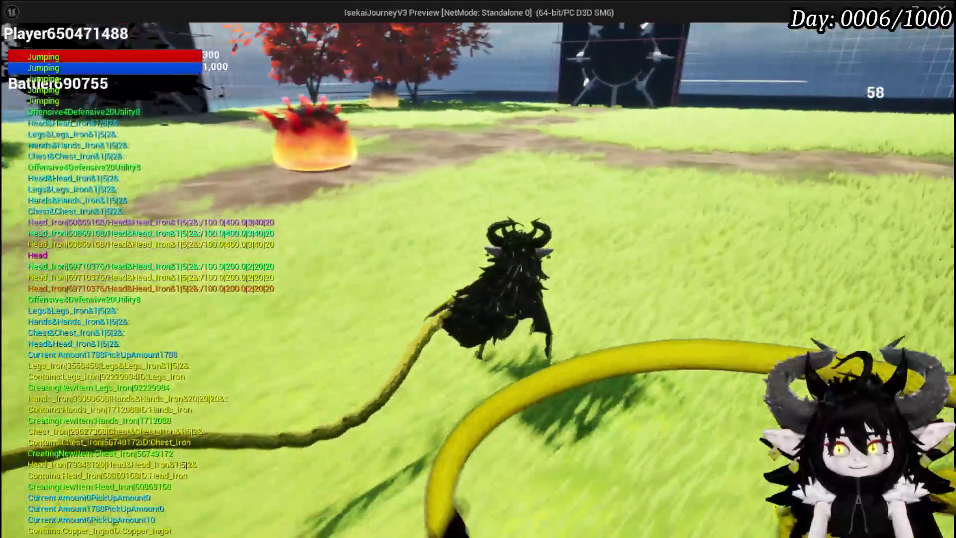
key("w")
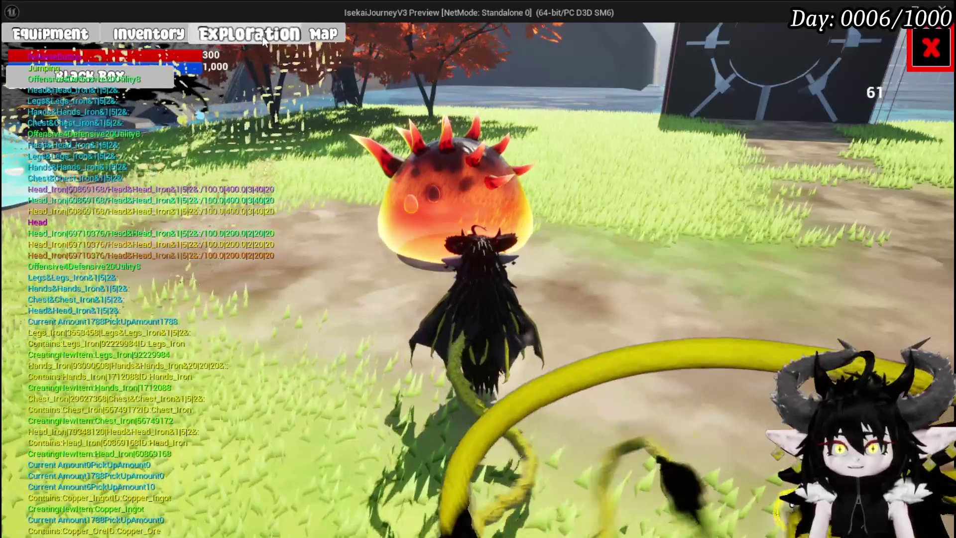
left_click(926, 40)
Step: Cross the tiled area, check the inventory beside the Black Box, then engage the fire slime
key("w")
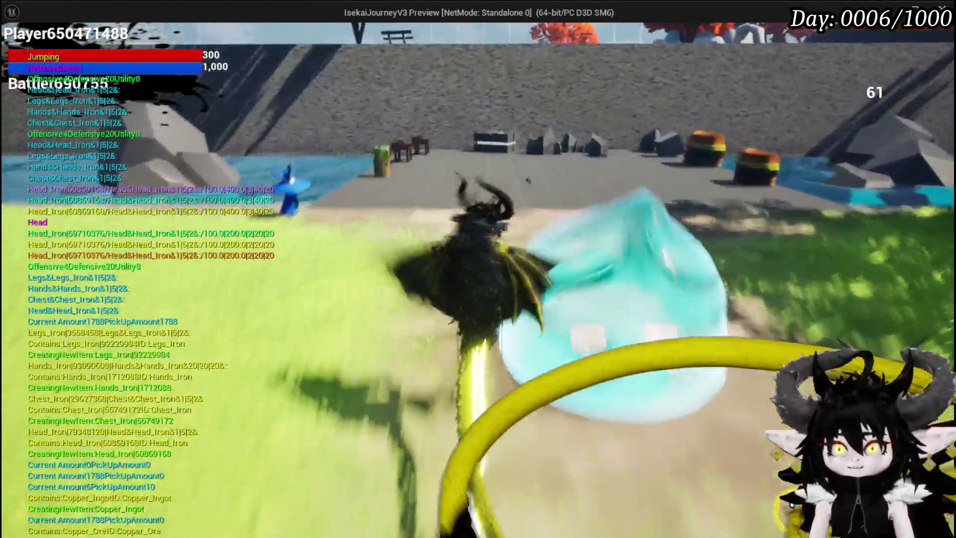
key("space")
key("w")
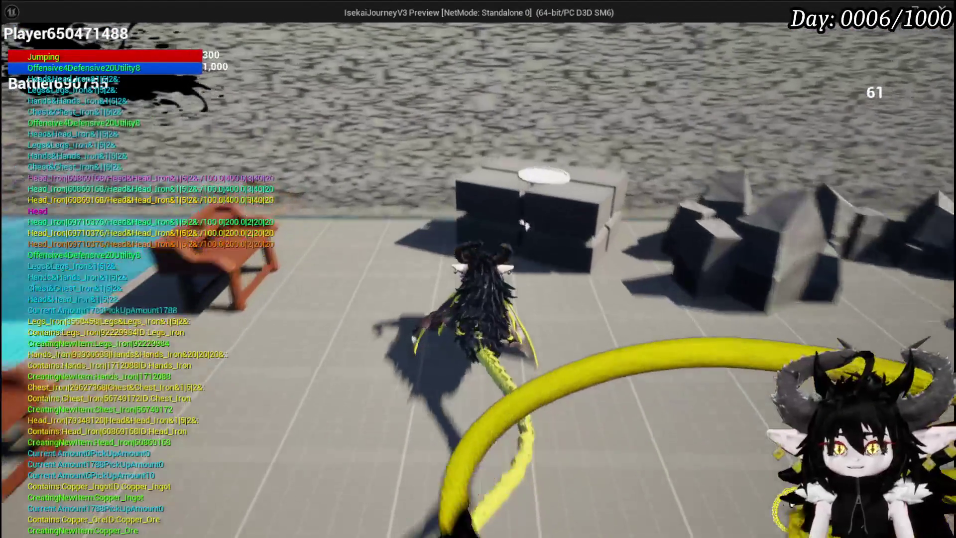
key("e")
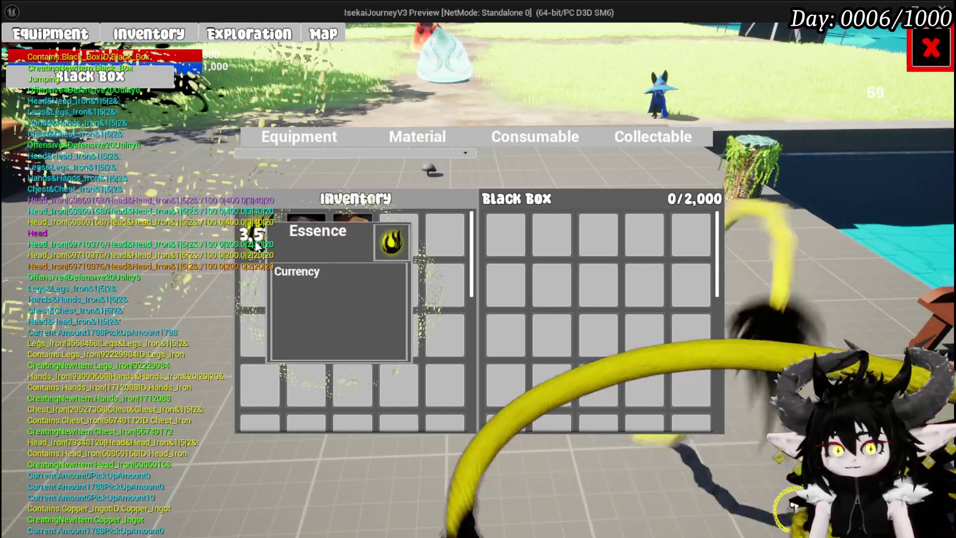
left_click(929, 48)
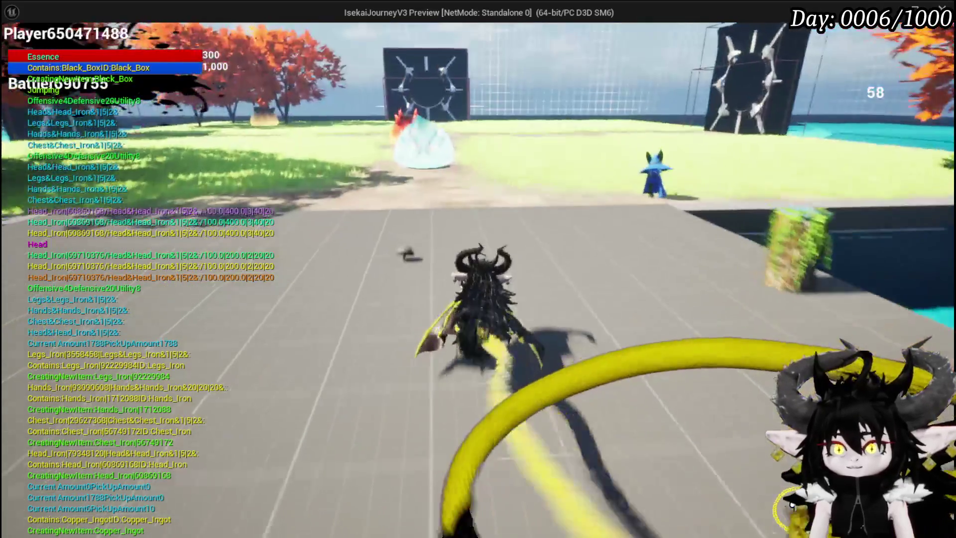
key("w")
key("space")
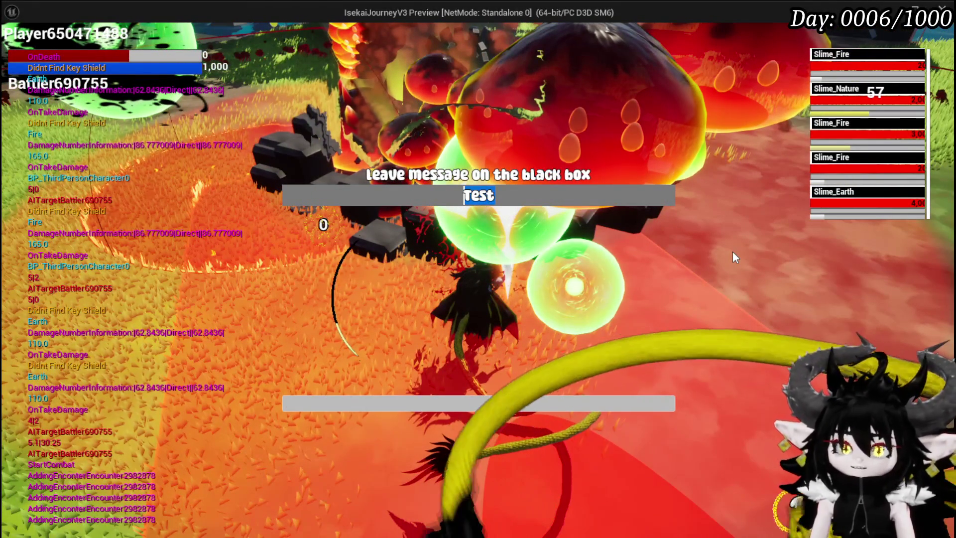
Step: Enter the black box message 'Tripple slime elite, lots of money', correcting typos
type("Tripple")
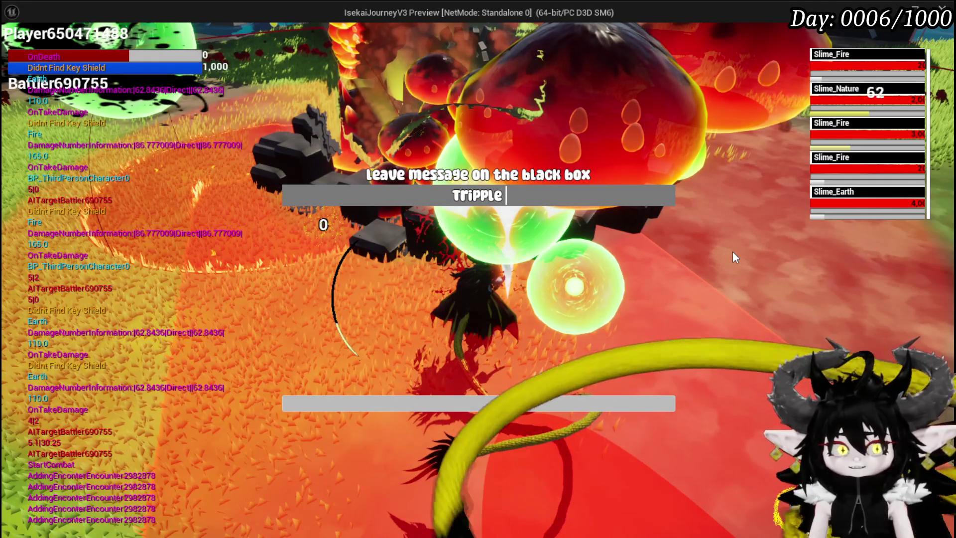
type(" slim")
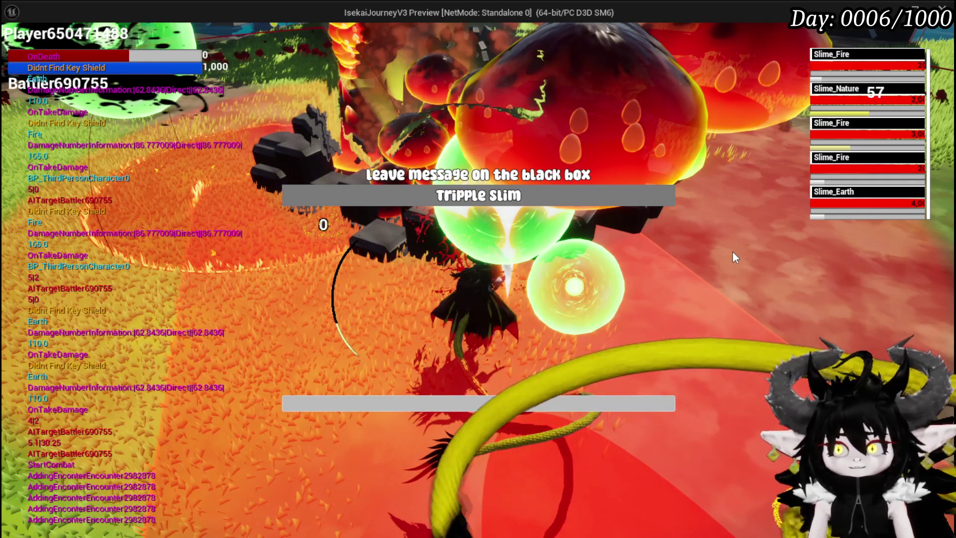
key("BackSpace")
key("BackSpace")
type("ime ")
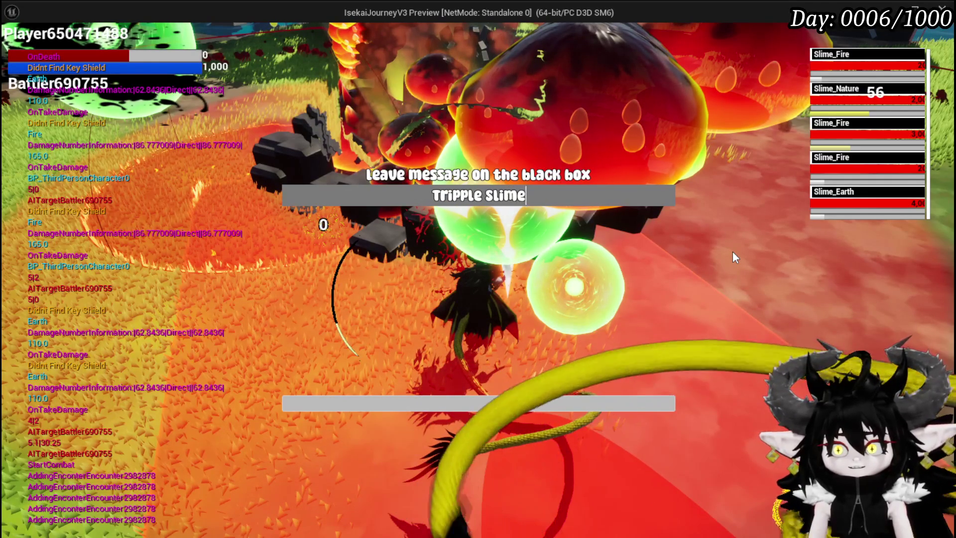
type("els")
key("BackSpace")
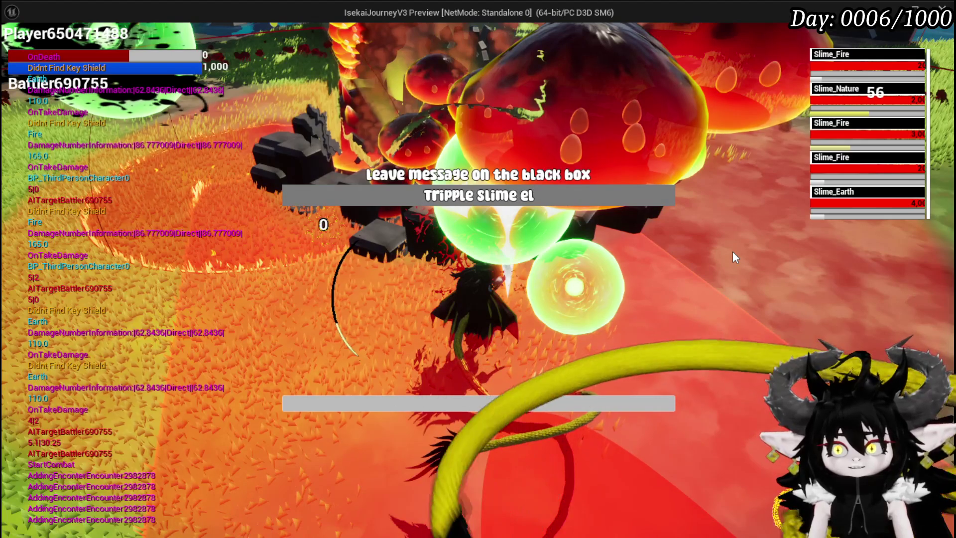
type("ite")
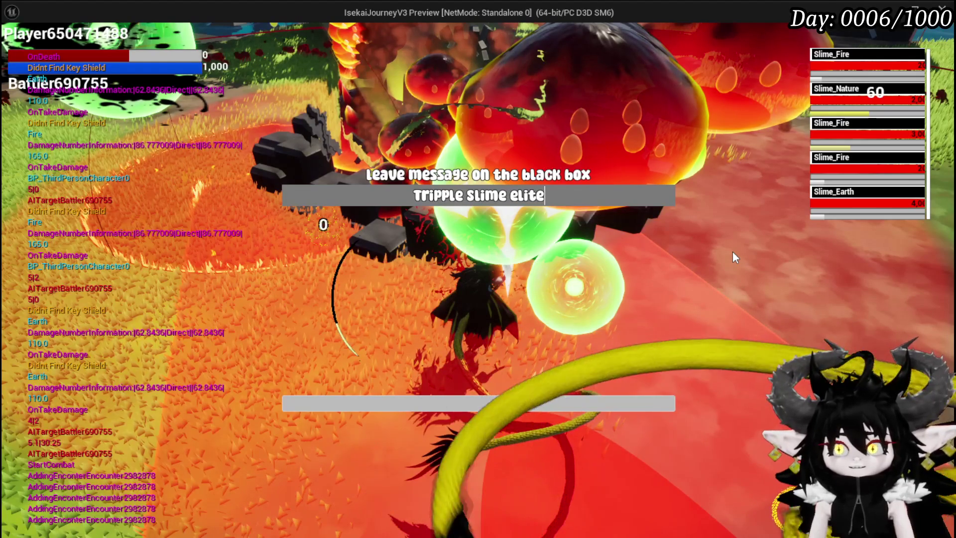
type(", lots of")
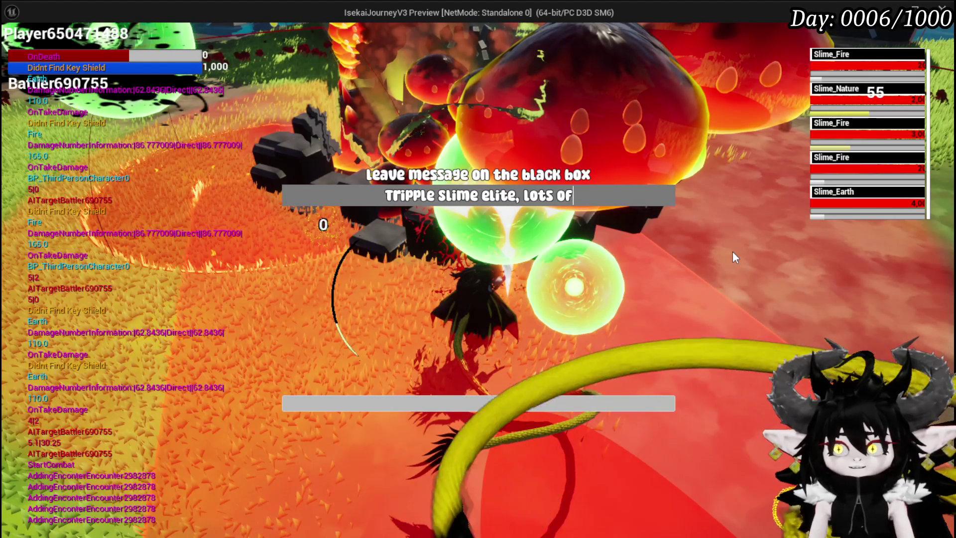
type(" money")
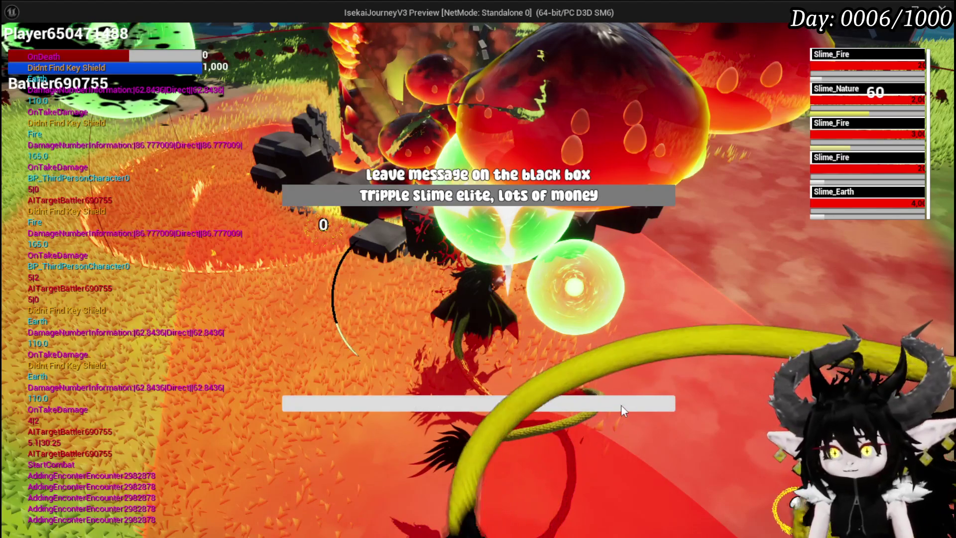
Step: Restart the preview, walk to the black box and collect its loot
left_click(619, 404)
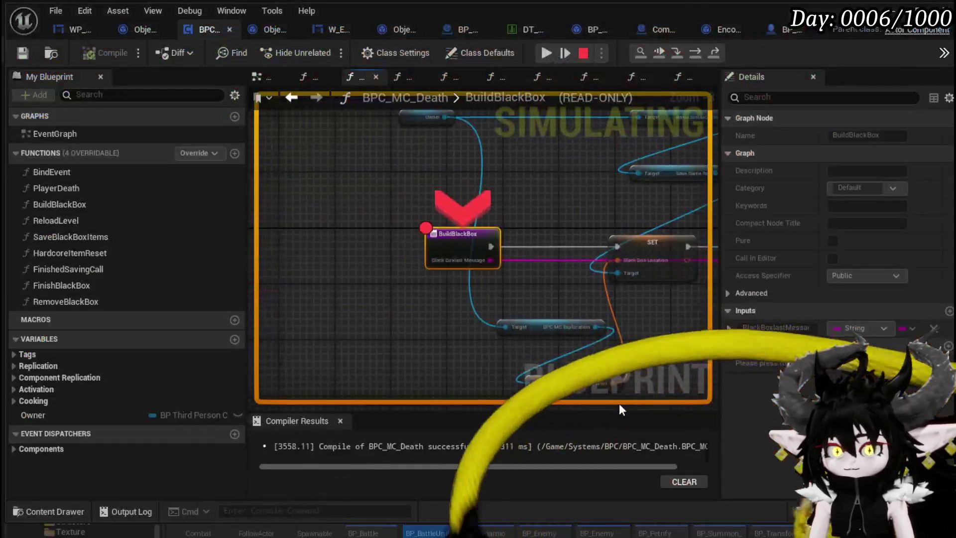
left_click(542, 53)
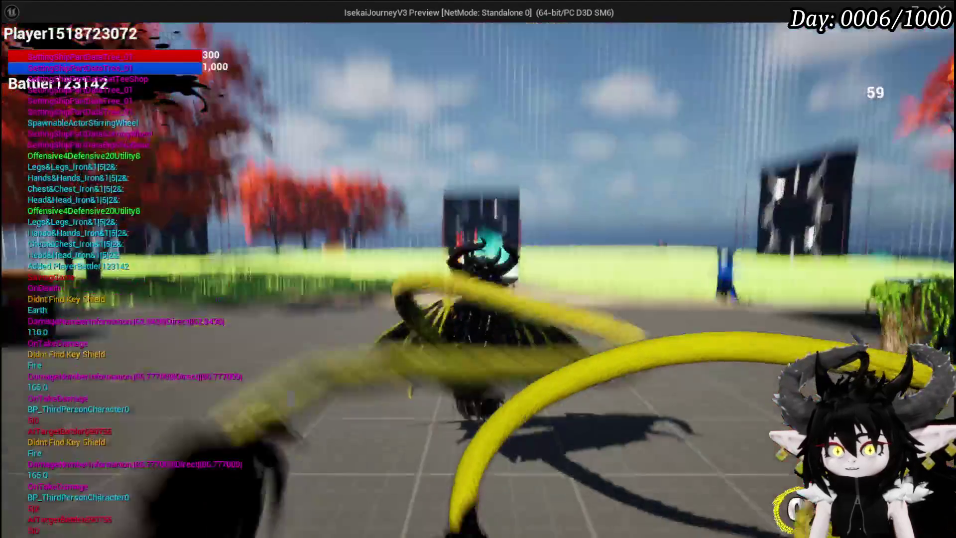
key("w")
key("space")
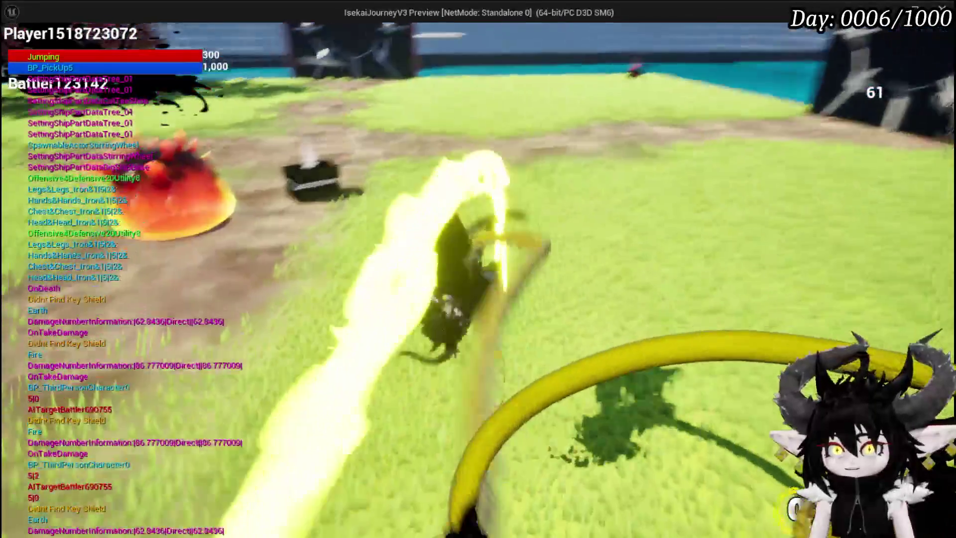
key("w")
key("e")
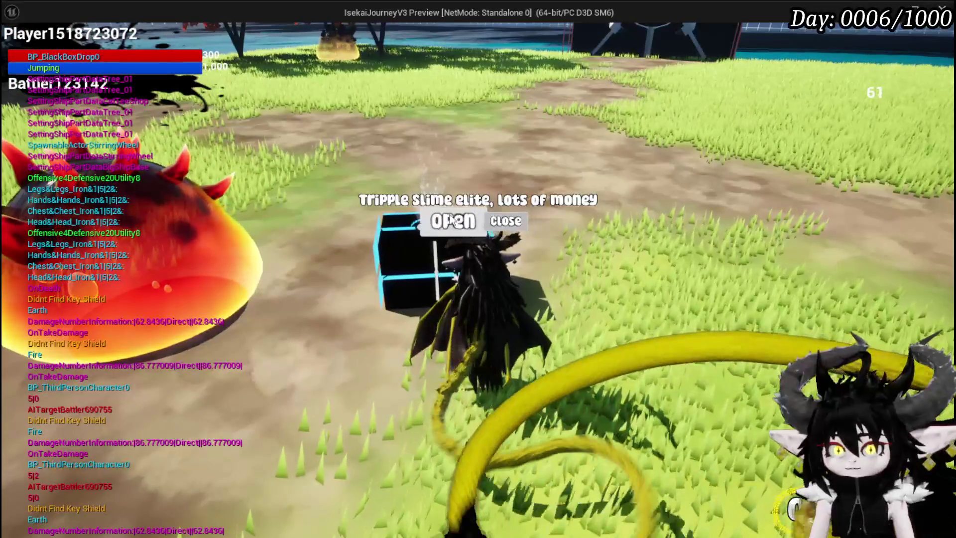
left_click(452, 220)
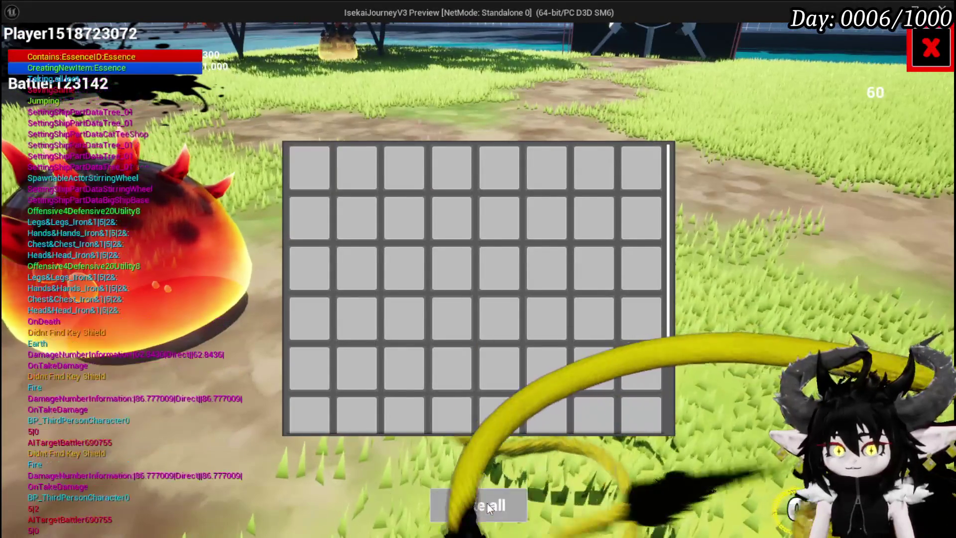
key("space")
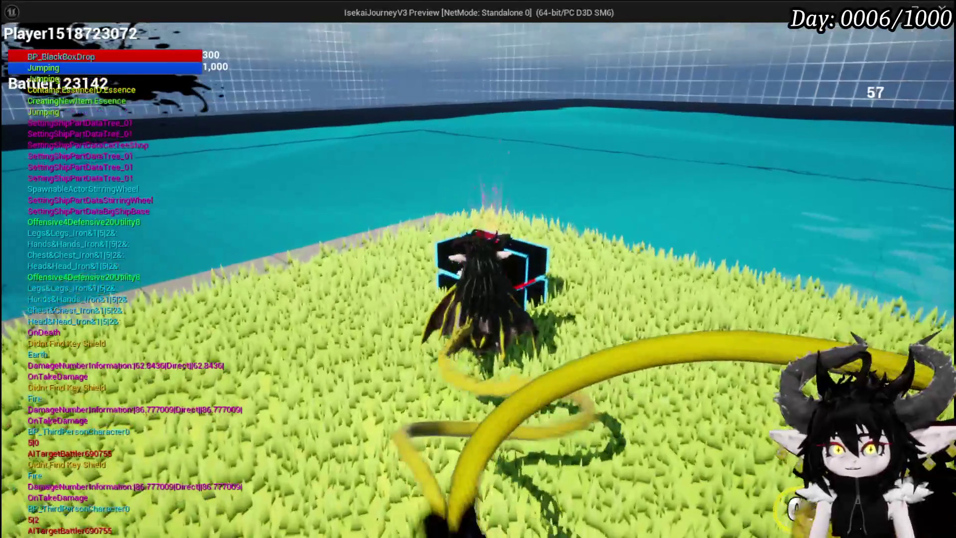
Step: Open the second Earth Slimes box to start combat, then stop the preview
key("e")
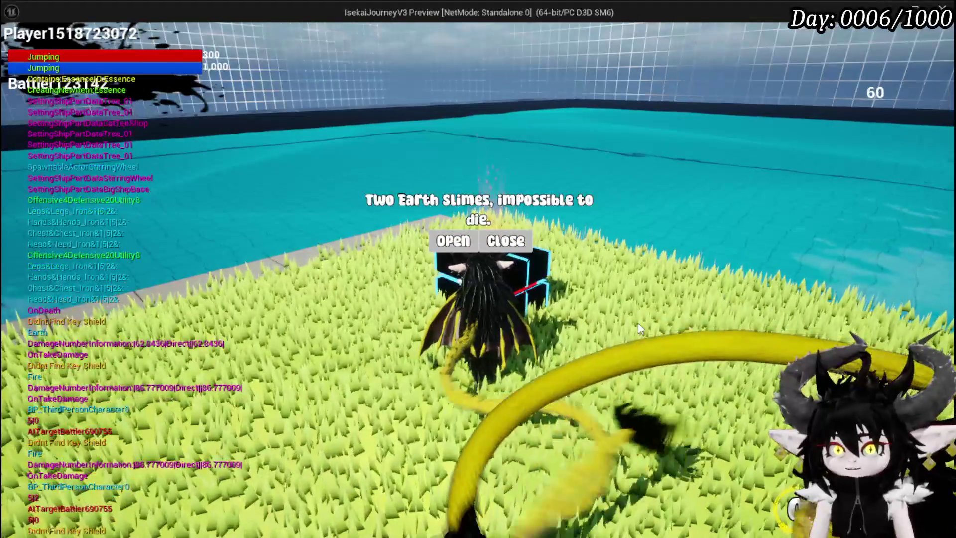
left_click(450, 243)
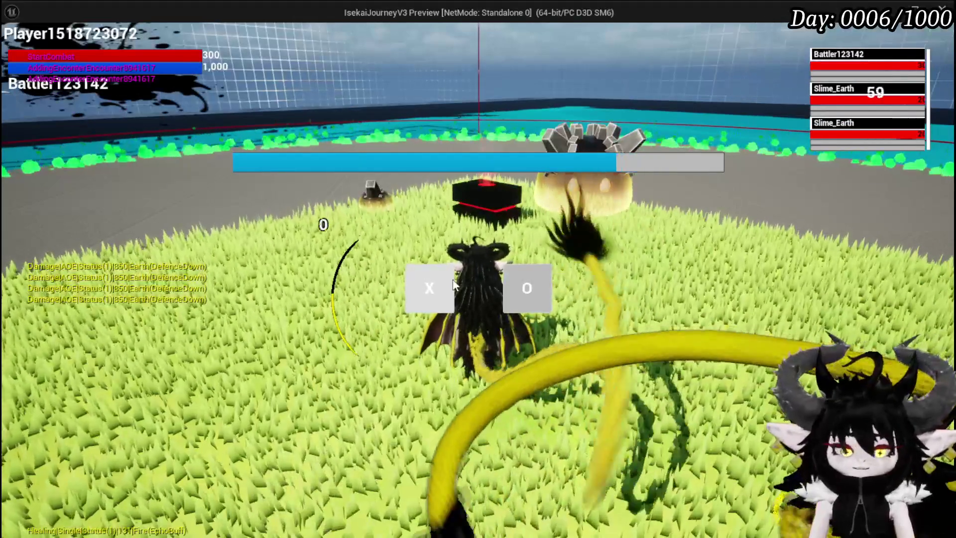
left_click(443, 278)
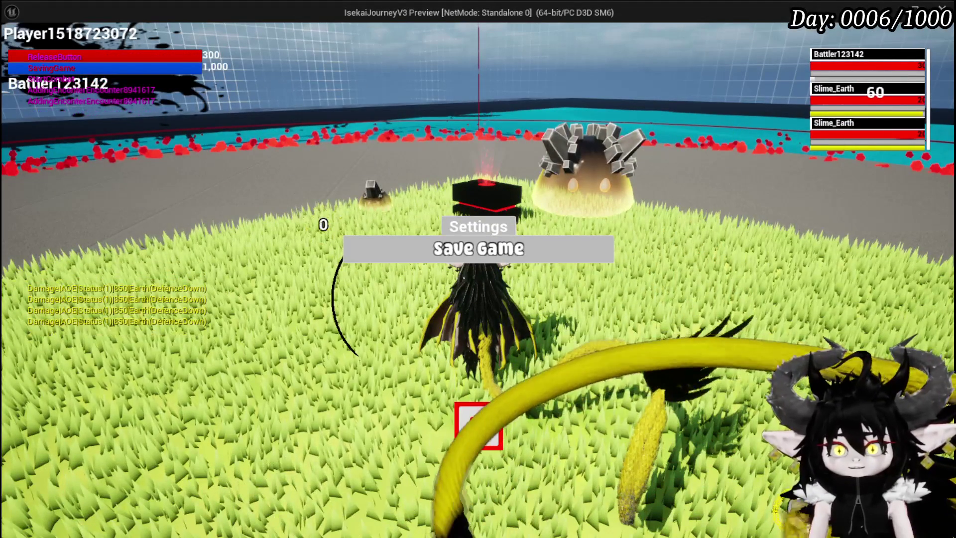
key("Escape")
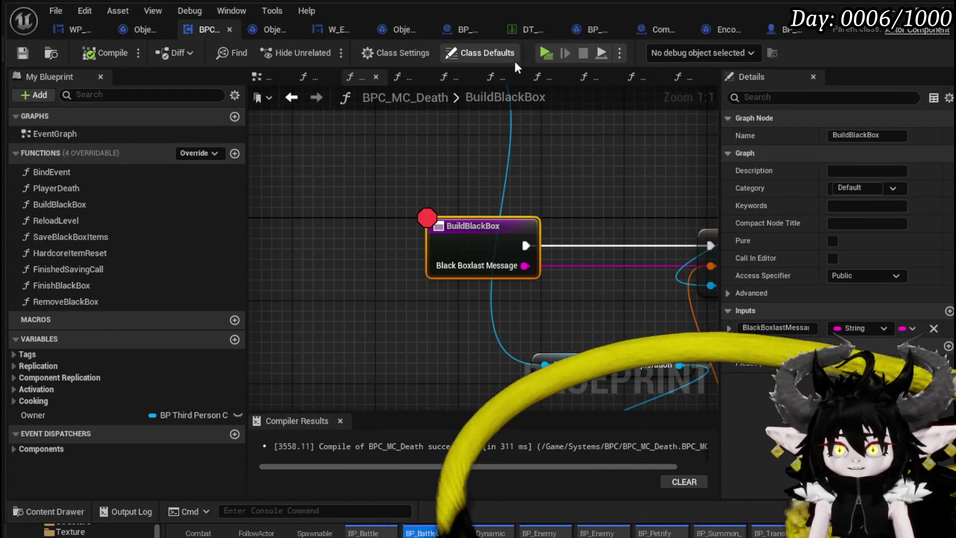
Step: Start a new play test and check the Materials inventory in the game menu
left_click(547, 53)
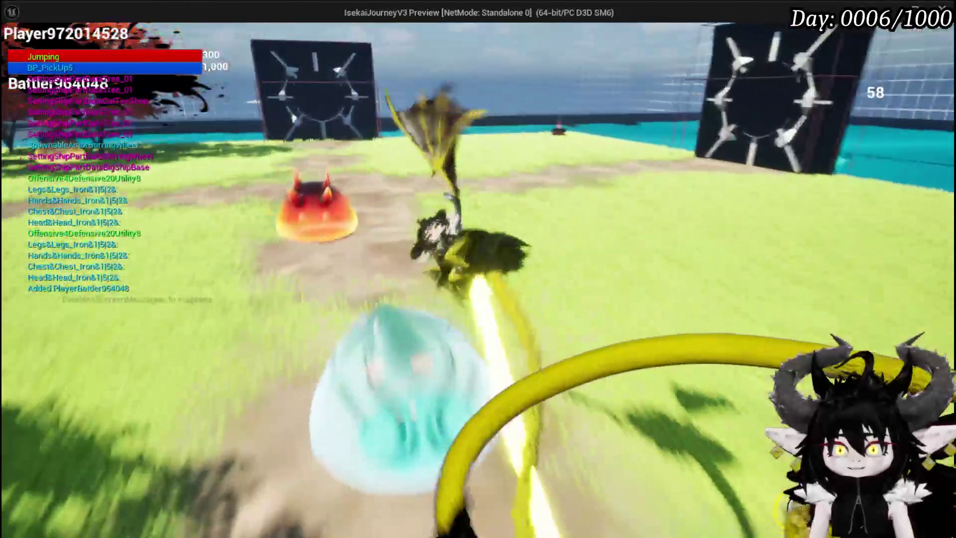
key("Tab")
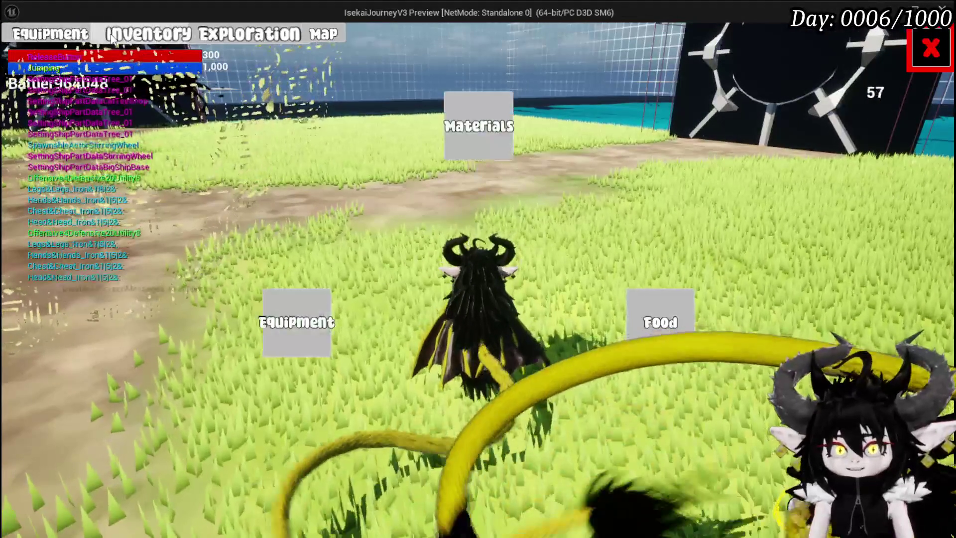
left_click(488, 131)
key("Tab")
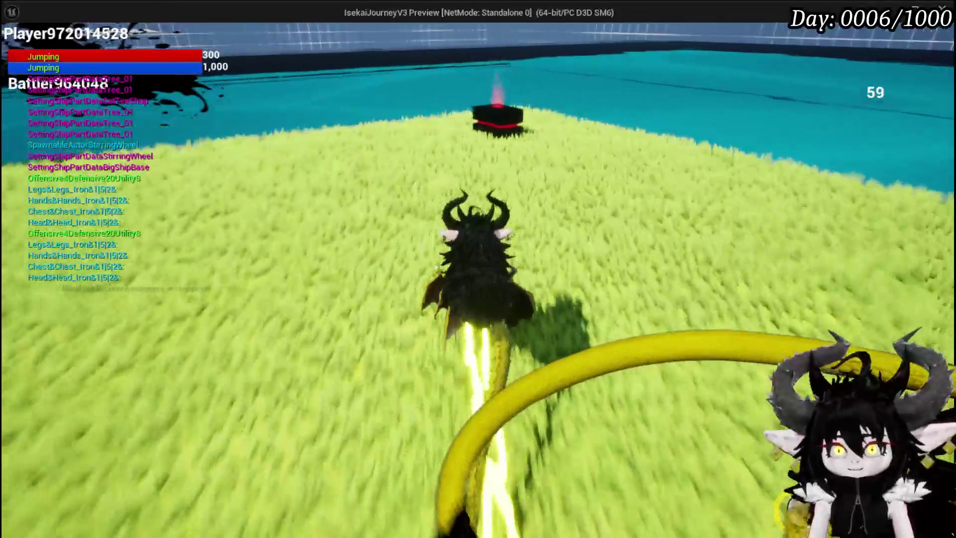
Step: Interact with the black box, continue past the BuildBlackBox breakpoint, then stop the session
key("w")
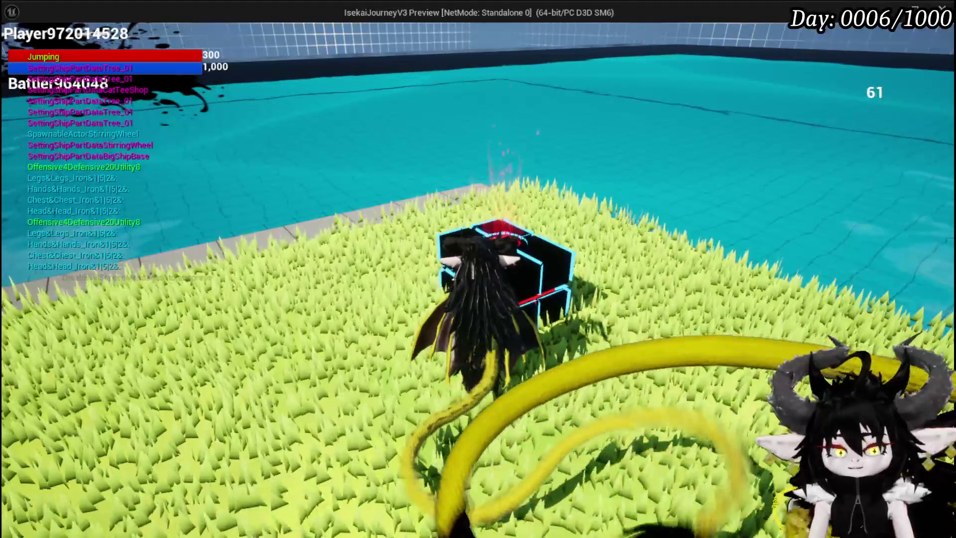
left_click(520, 243)
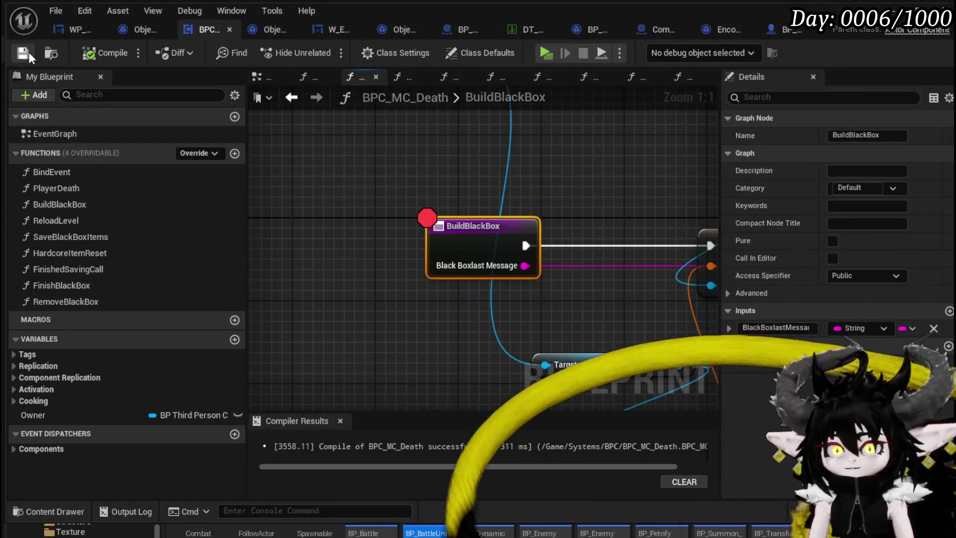
left_click(553, 53)
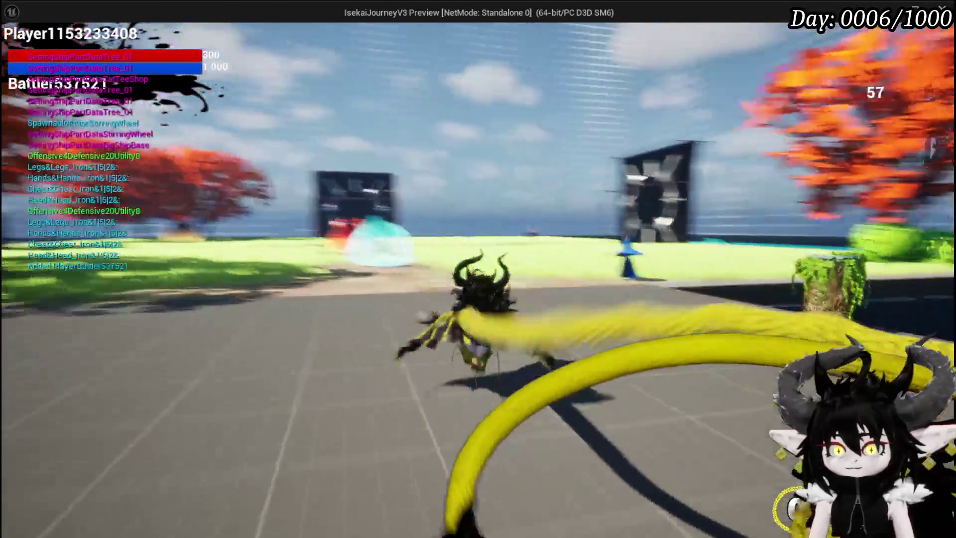
key("space")
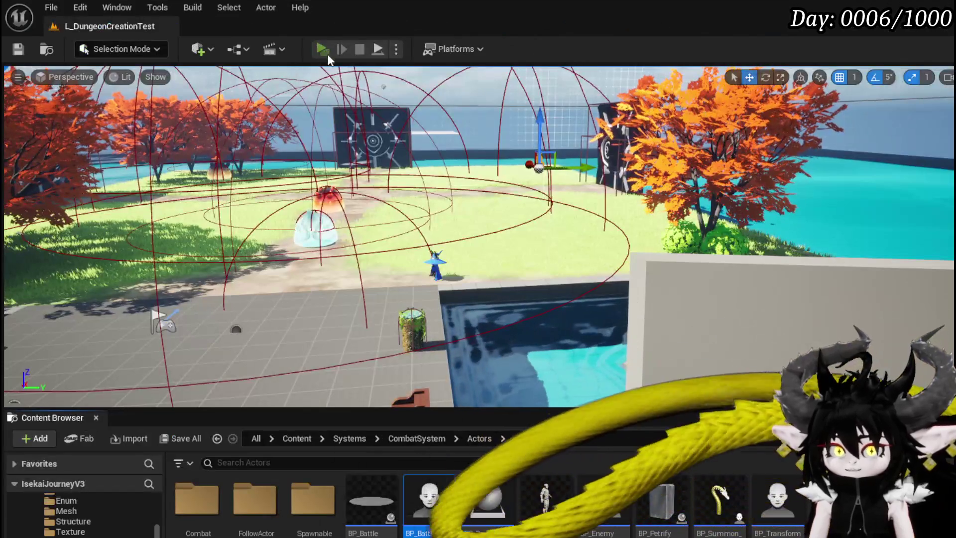
left_click(327, 53)
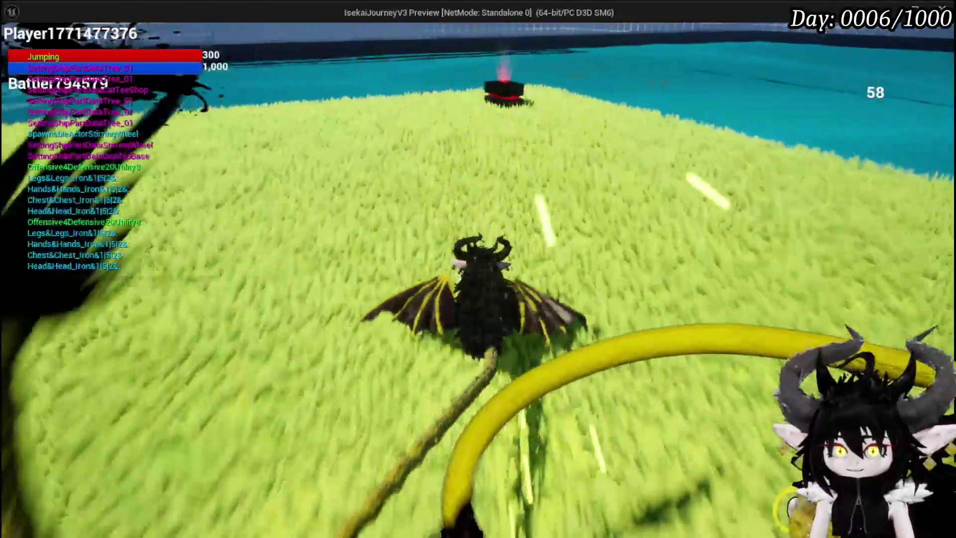
key("w")
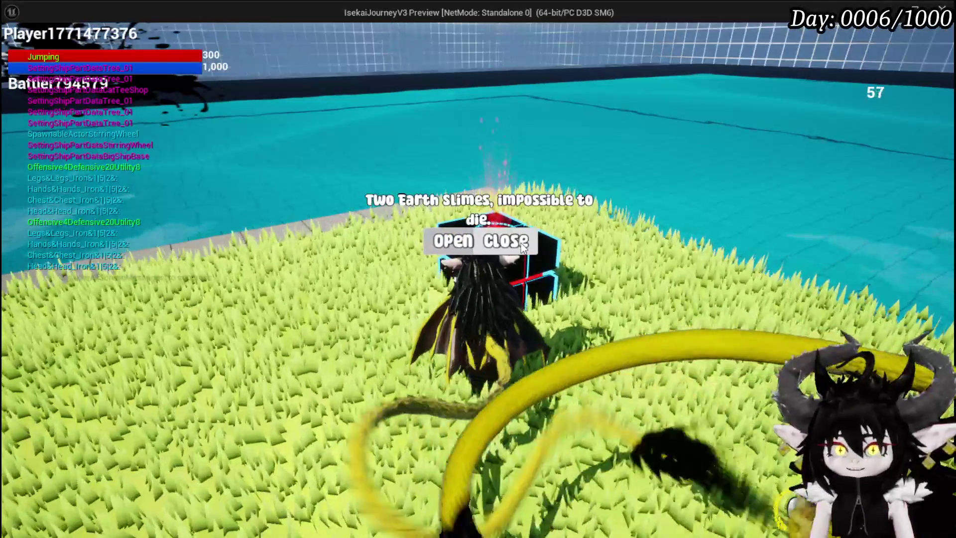
key("Escape")
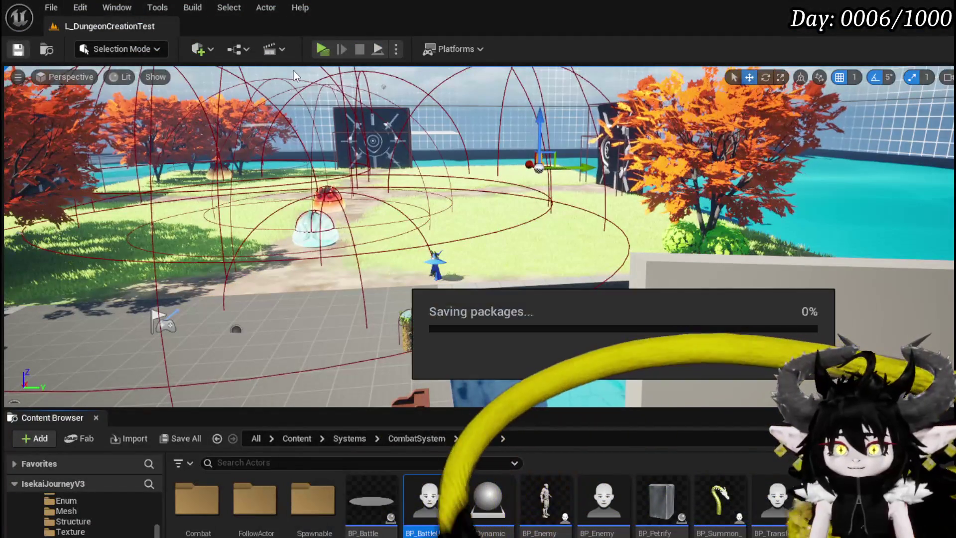
Step: Start a fresh session, fly to the black box and accept the Tripple slime elite encounter
left_click(321, 50)
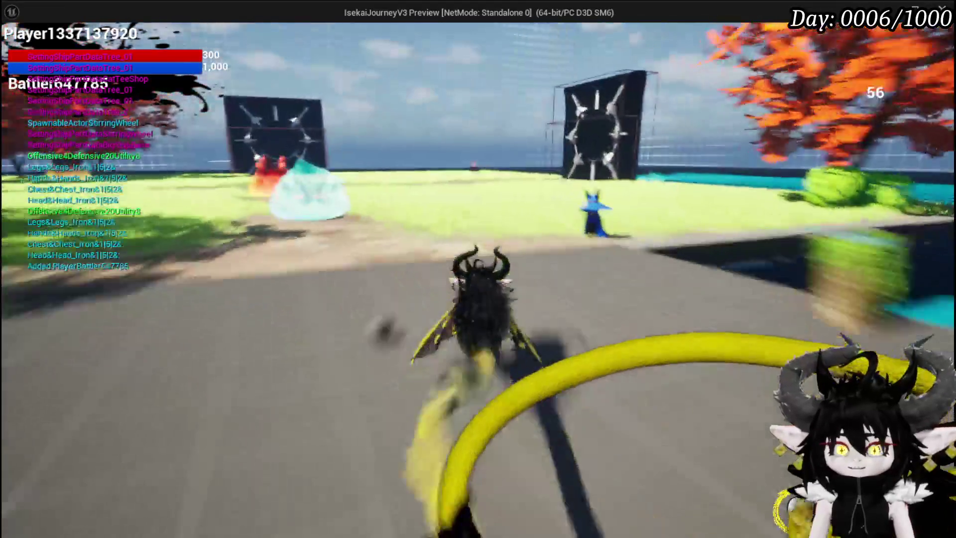
key("space")
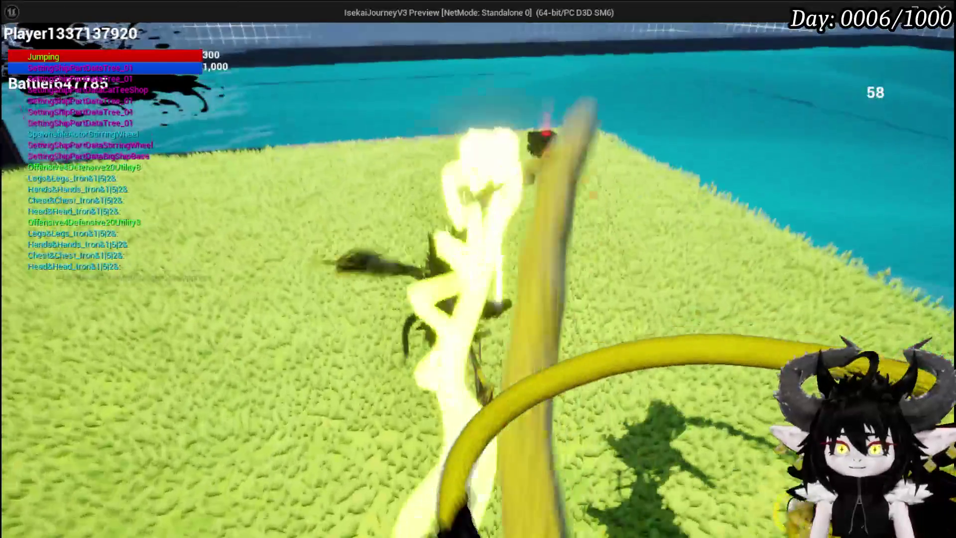
key("w")
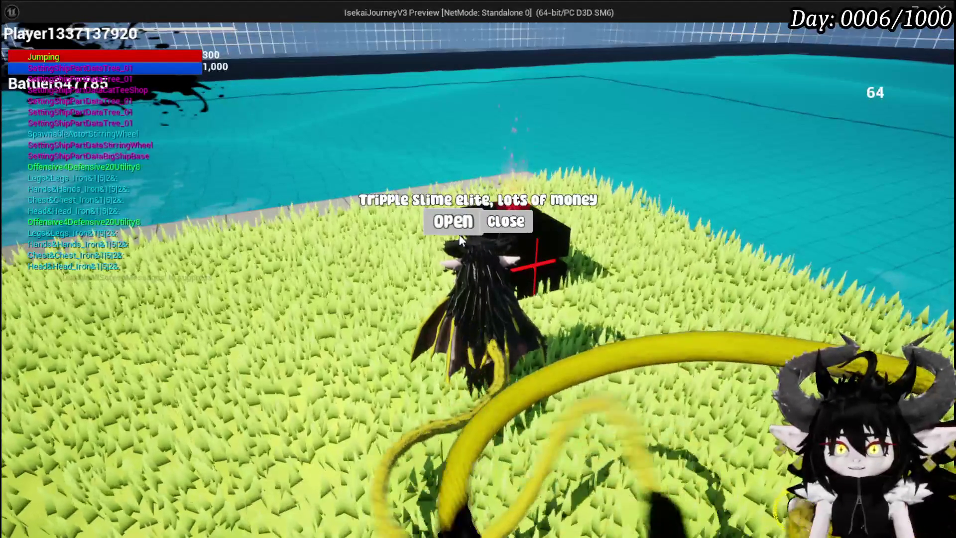
left_click(450, 226)
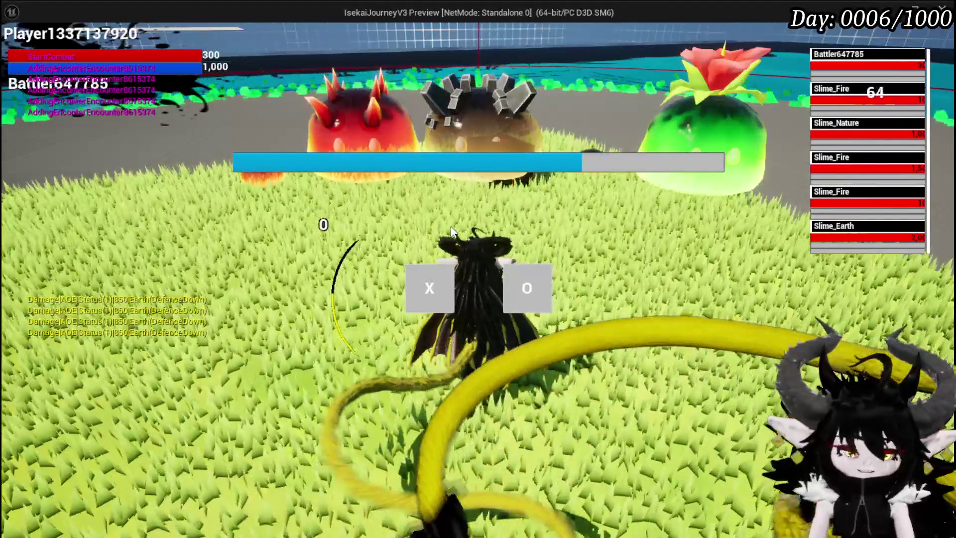
Step: Answer the battle start prompt to begin the fight against five slimes
left_click(428, 274)
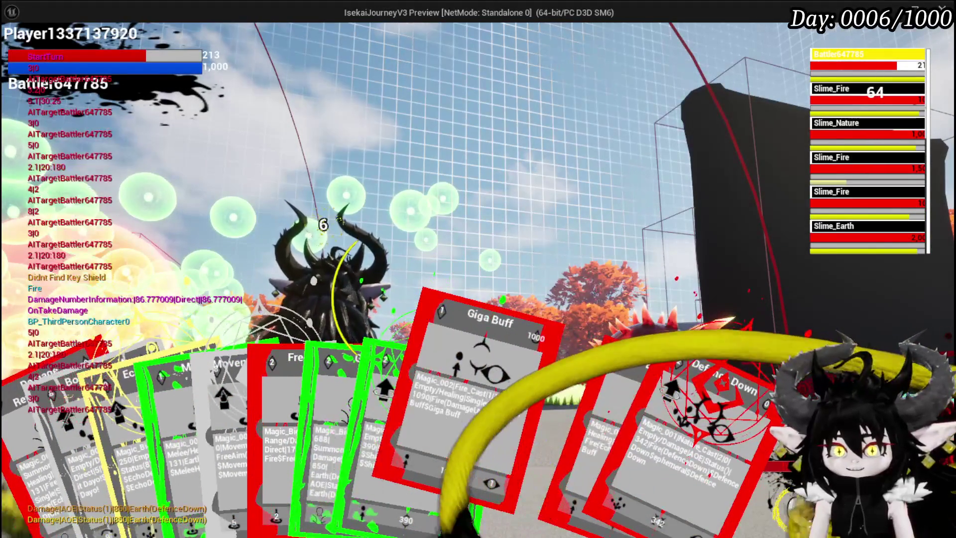
Step: Play Giga Buff, Defence Down, Nature SlimeFist and an aimed Free AIM Fire to defeat the slimes
left_click(490, 415)
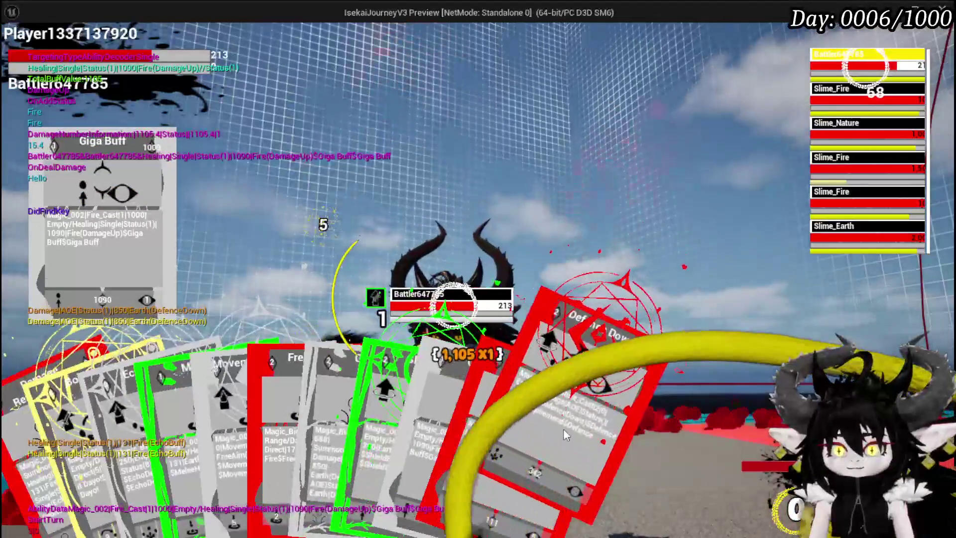
left_click(563, 431)
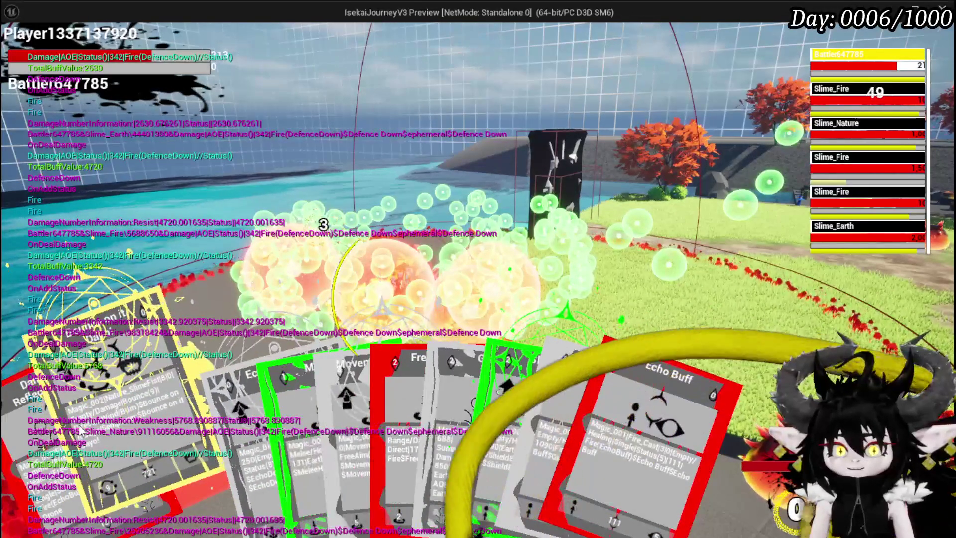
left_click(79, 429)
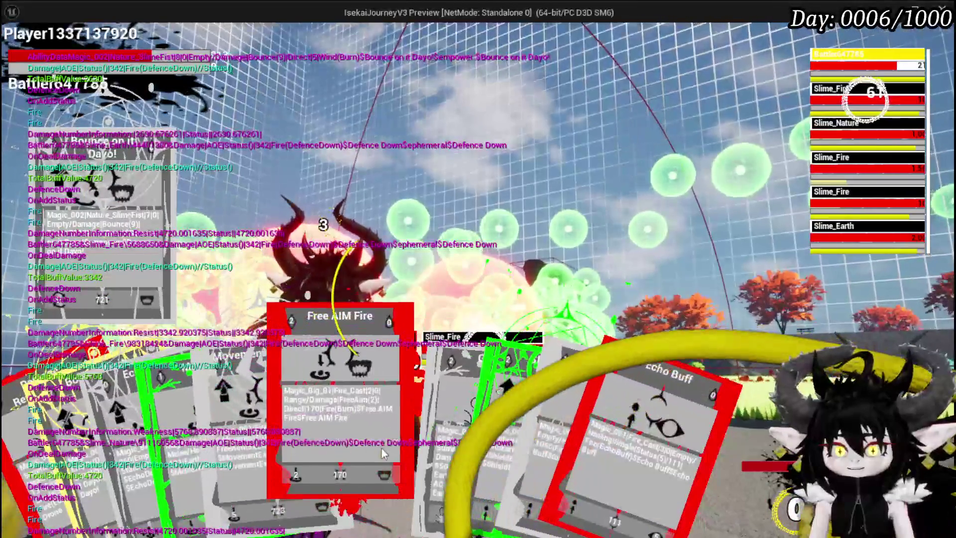
left_click(348, 442)
left_click(506, 288)
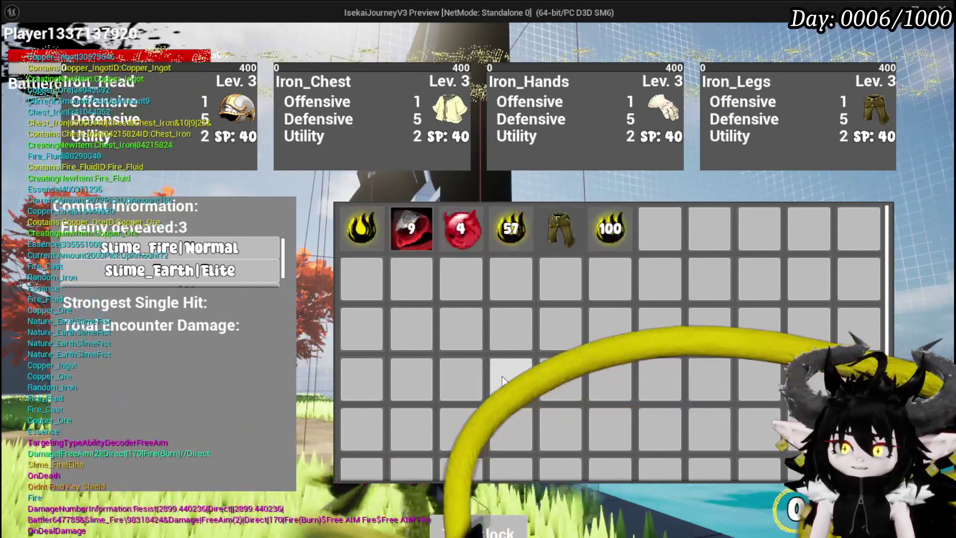
Step: Fly to the Earth Slimes black box, take all its loot, then stop PIE and save
key("Tab")
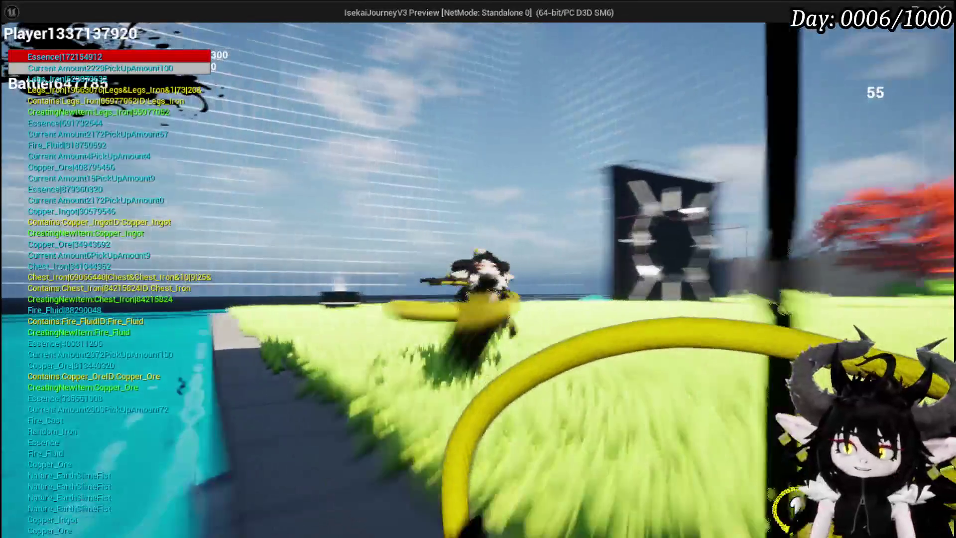
key("w")
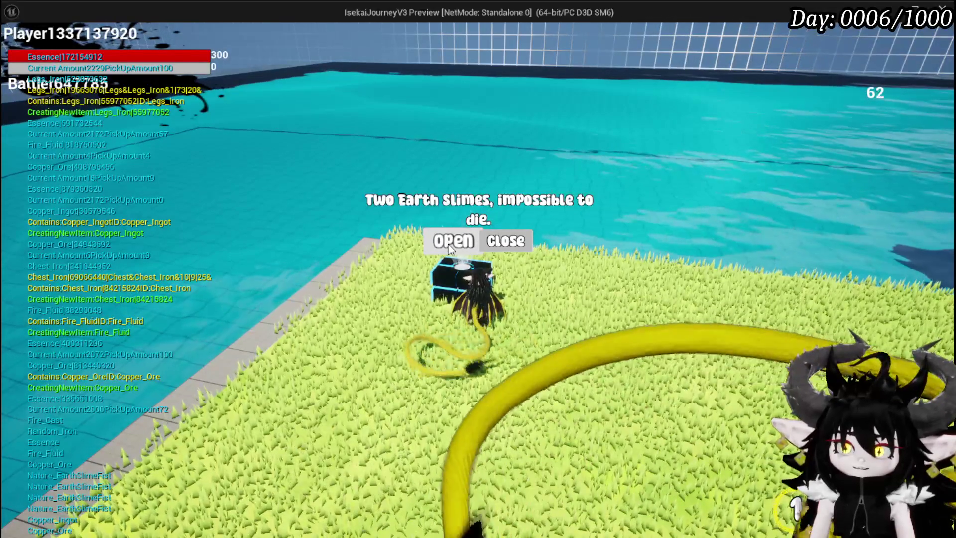
left_click(448, 243)
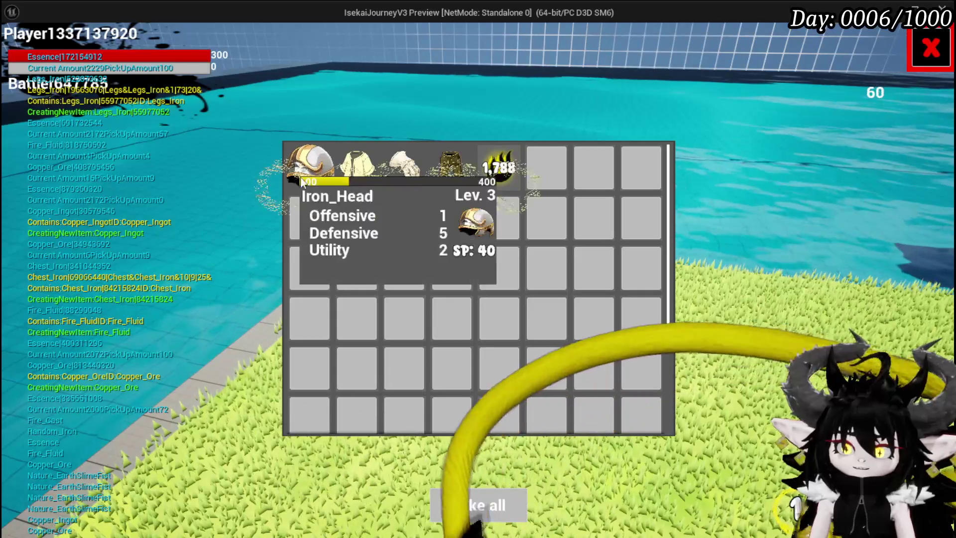
left_click(474, 503)
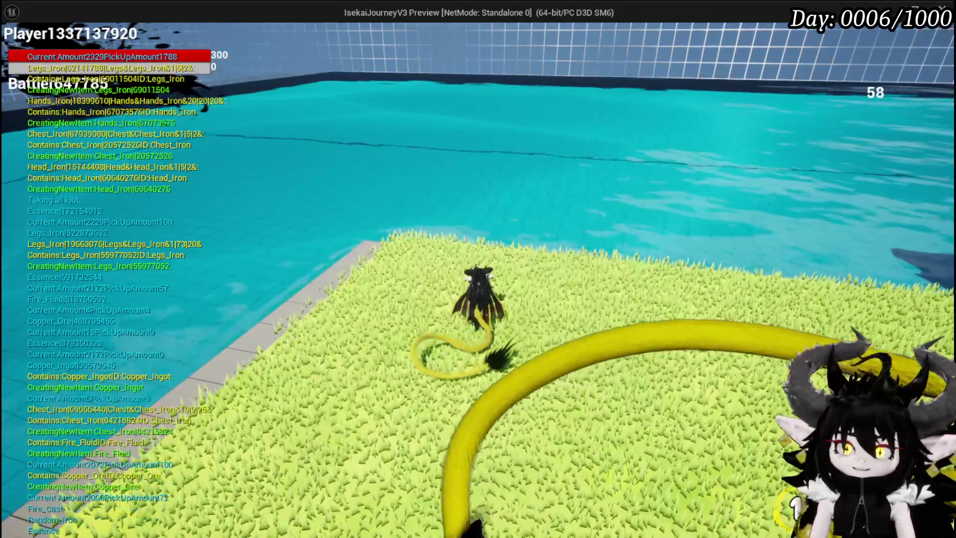
key("Escape")
key("ctrl+s")
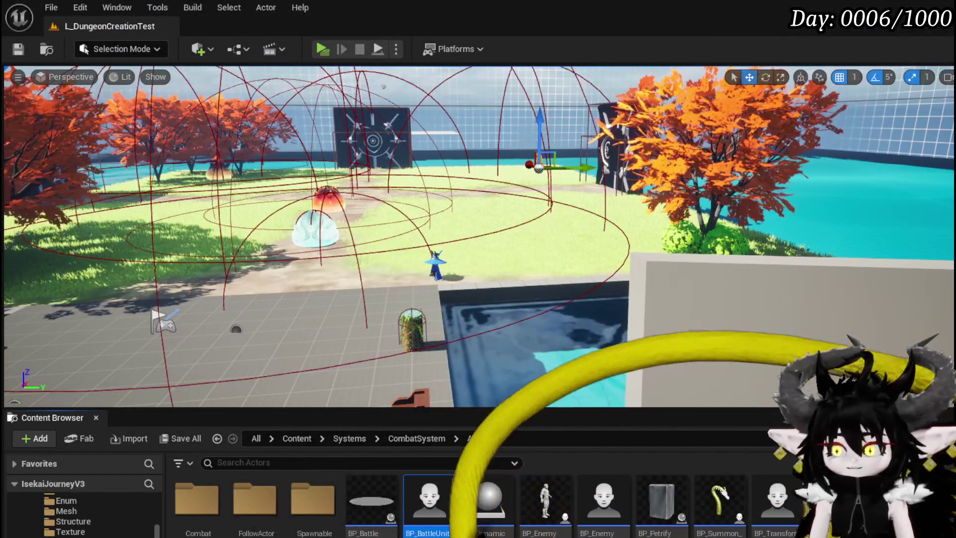
Step: Remove the breakpoint from the BuildBlackBox node in BPC_MC_Death
key("alt+Tab")
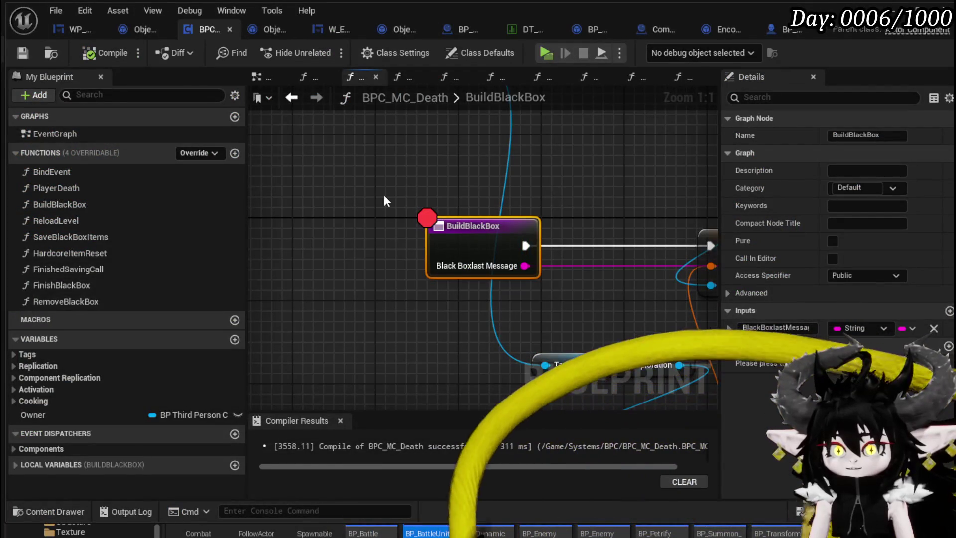
right_click(464, 246)
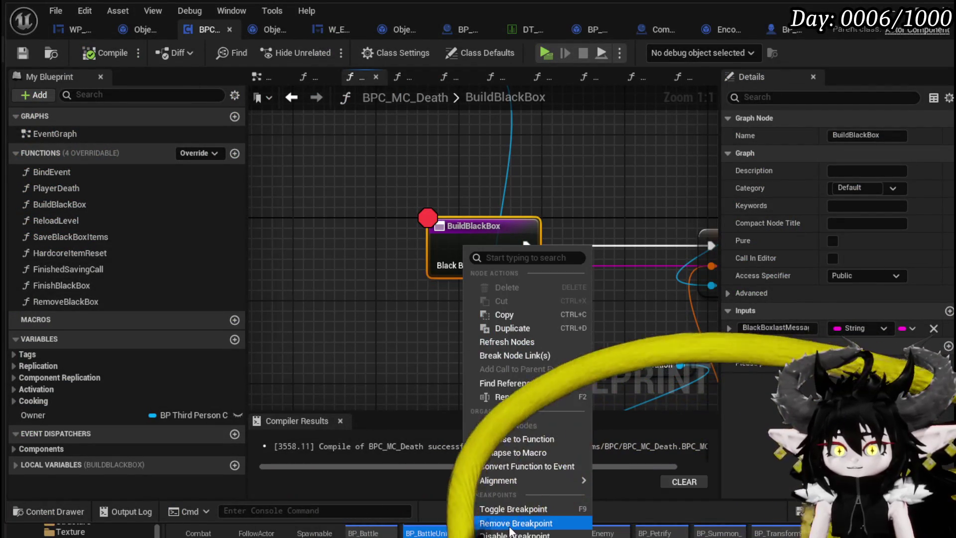
left_click(513, 518)
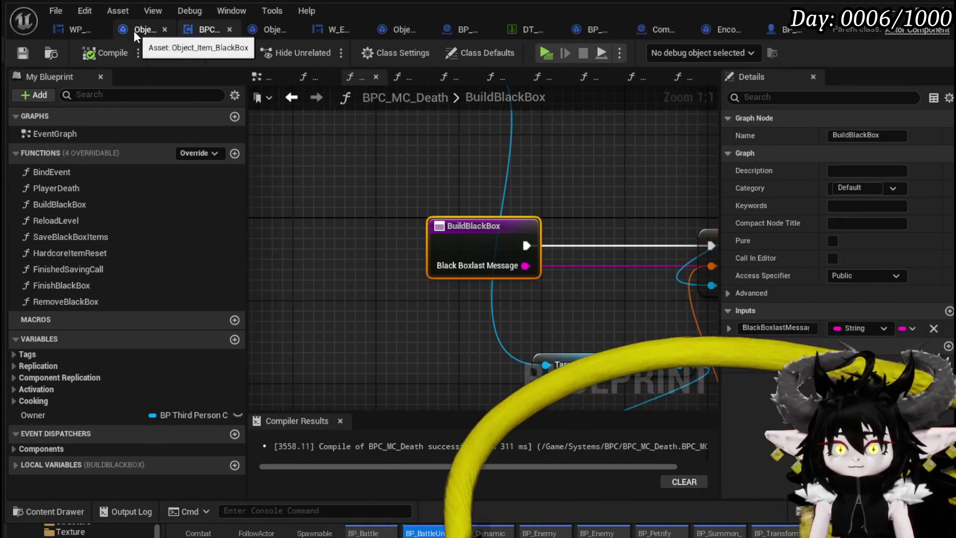
Step: Inspect the RefreshMap node in Object_Item_BlackBox, then open BP_BlackBoxDrop's EventGraph
left_click(133, 31)
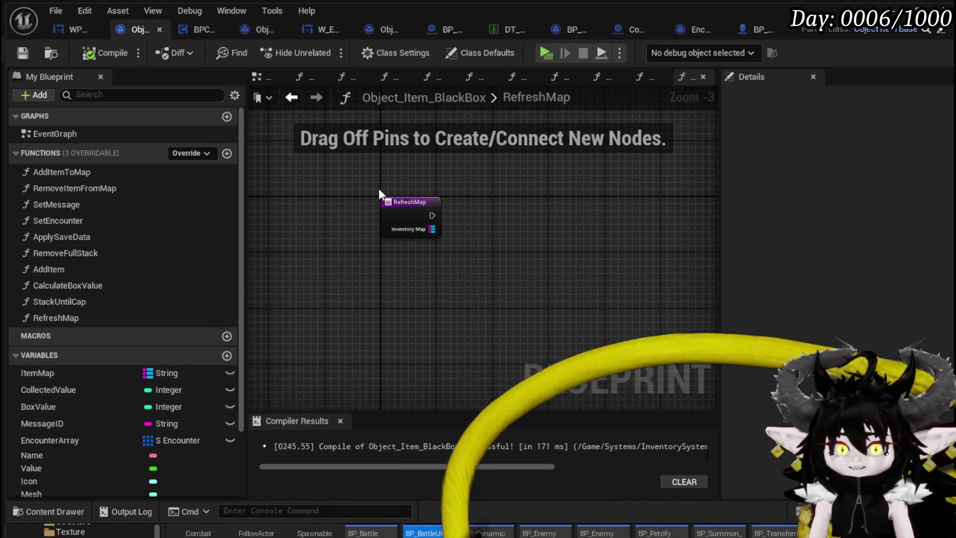
left_click_drag(379, 189, 604, 332)
left_click_drag(346, 271, 587, 175)
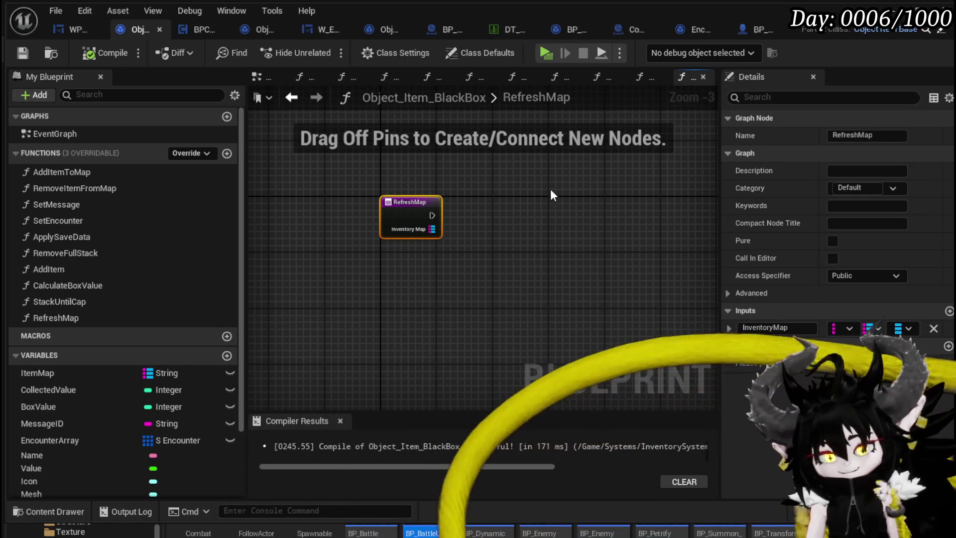
left_click(585, 244)
scroll(447, 247, "down", 1)
left_click_drag(447, 246, 445, 243)
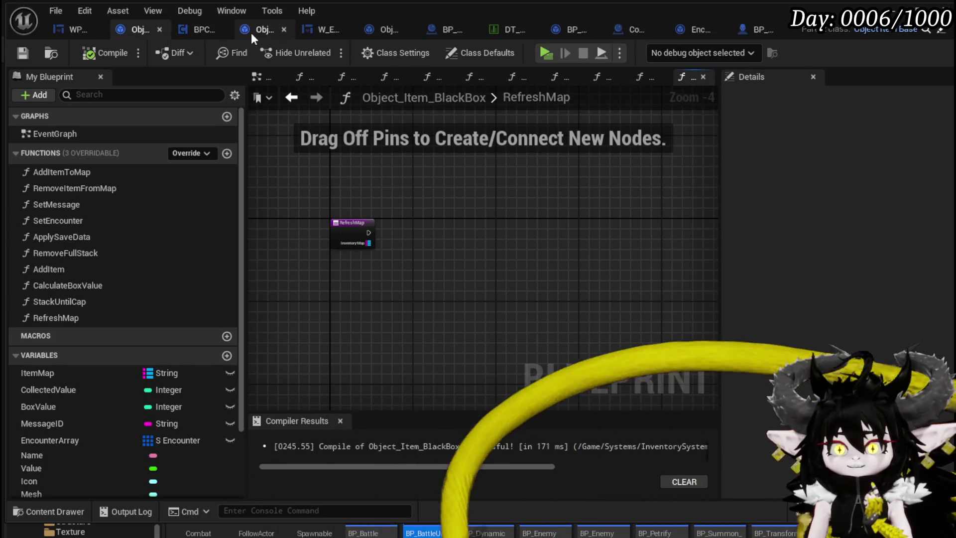
left_click(199, 29)
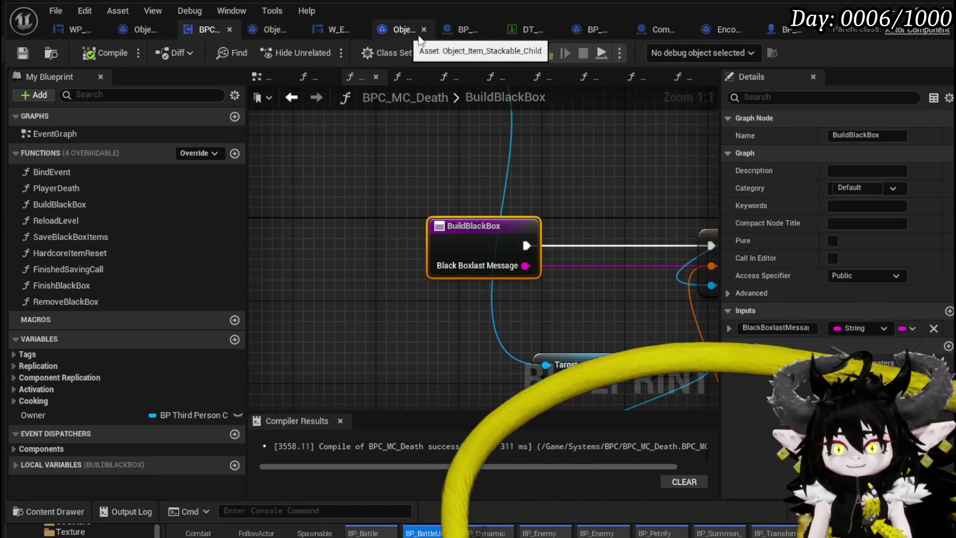
left_click(471, 31)
scroll(454, 181, "down", 3)
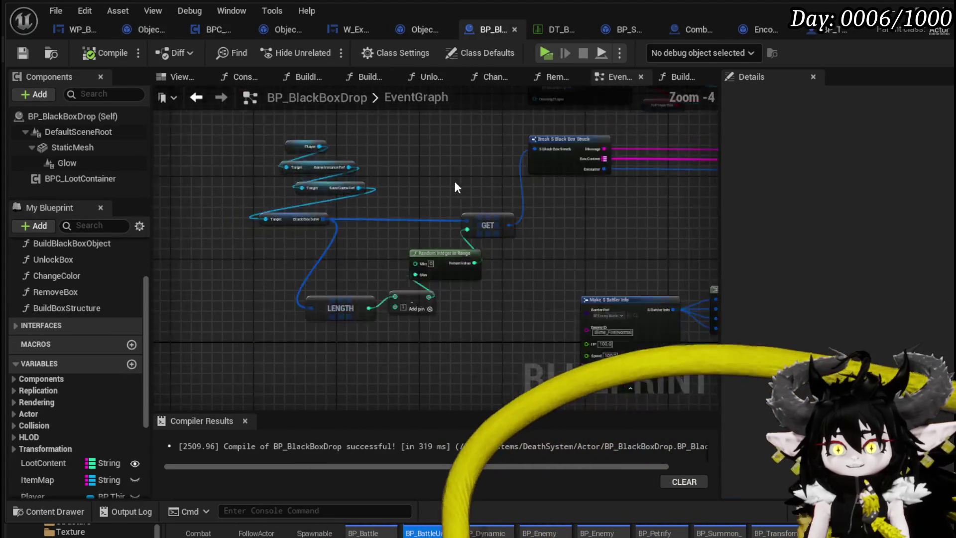
left_click_drag(454, 181, 288, 256)
scroll(405, 220, "up", 3)
left_click_drag(405, 220, 209, 211)
left_click_drag(467, 218, 437, 210)
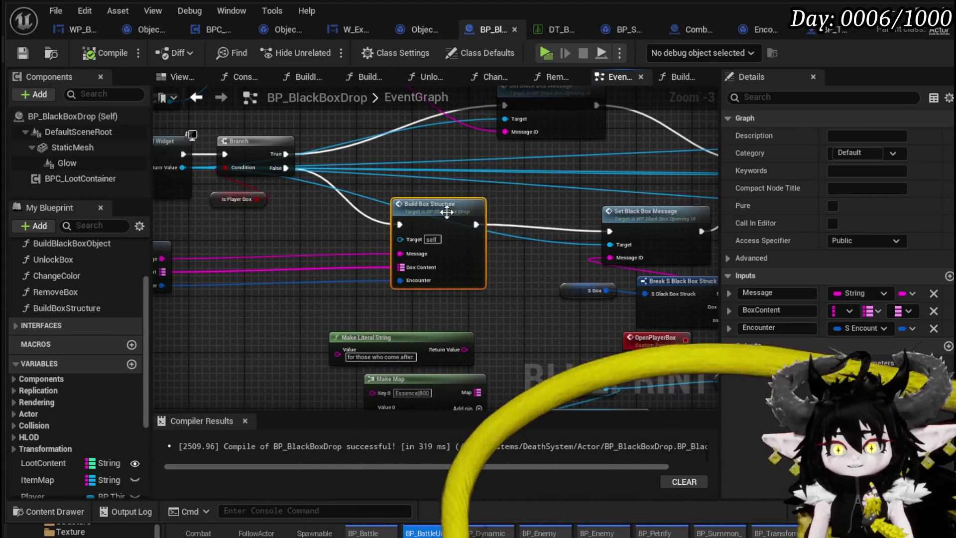
mouse_move(325, 192)
left_mouse_down()
mouse_move(367, 211)
mouse_move(243, 215)
left_mouse_up()
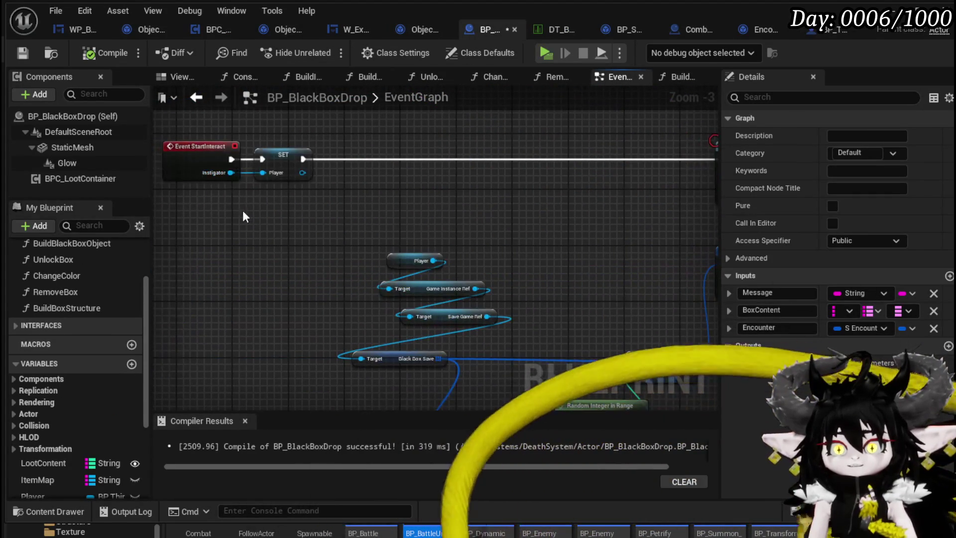
left_click_drag(258, 160, 256, 159)
mouse_move(512, 213)
left_mouse_down()
mouse_move(288, 241)
mouse_move(263, 229)
left_mouse_up()
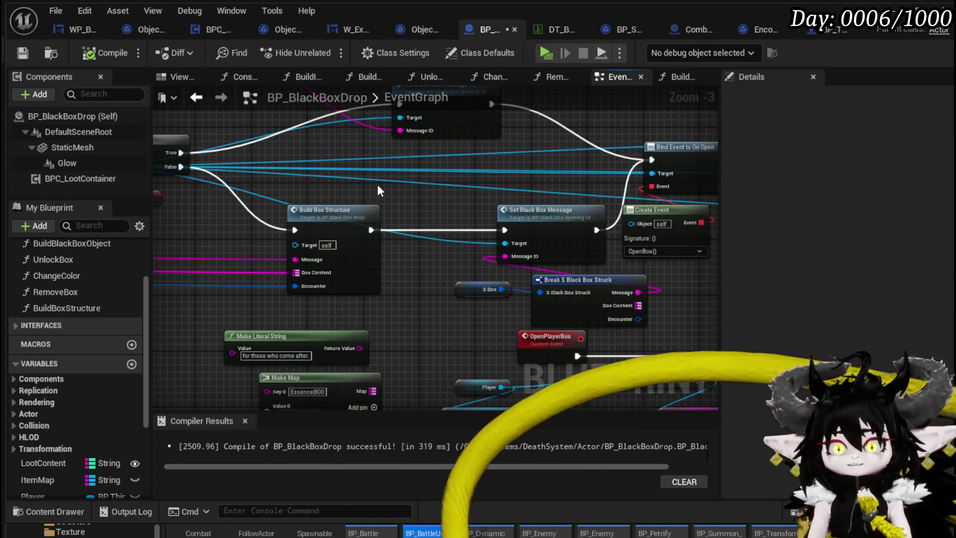
scroll(432, 137, "down", 2)
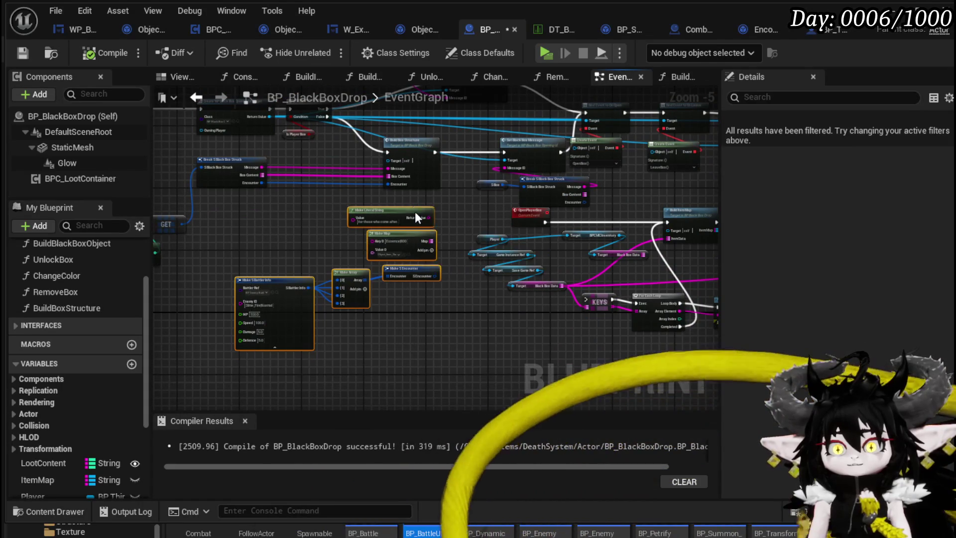
left_click_drag(358, 225, 551, 247)
scroll(483, 253, "up", 2)
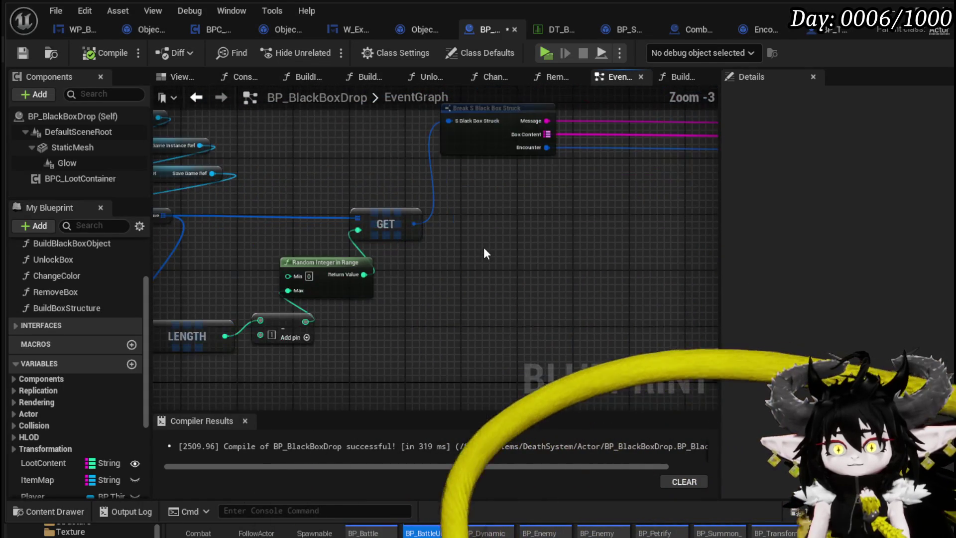
mouse_move(485, 252)
left_mouse_down()
mouse_move(563, 308)
mouse_move(333, 317)
left_mouse_up()
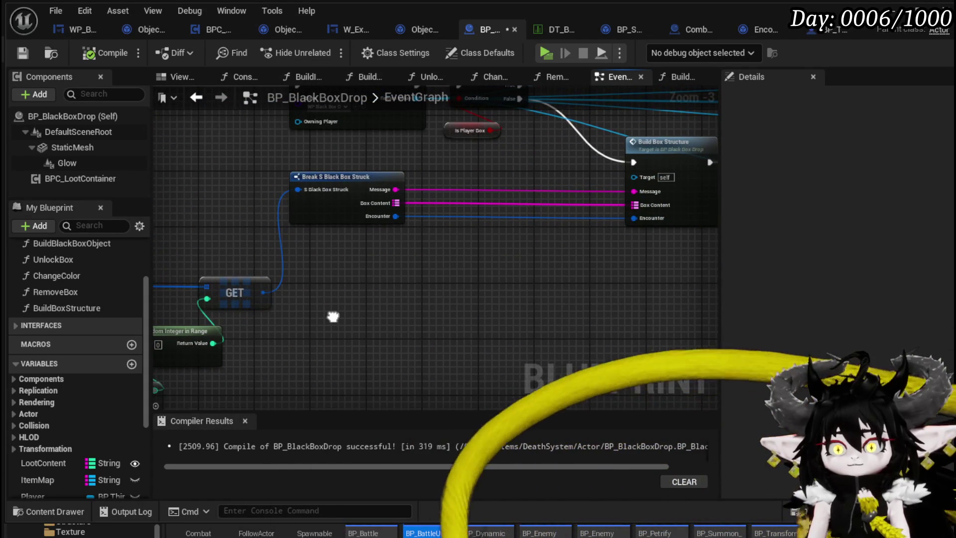
left_click_drag(552, 247, 395, 305)
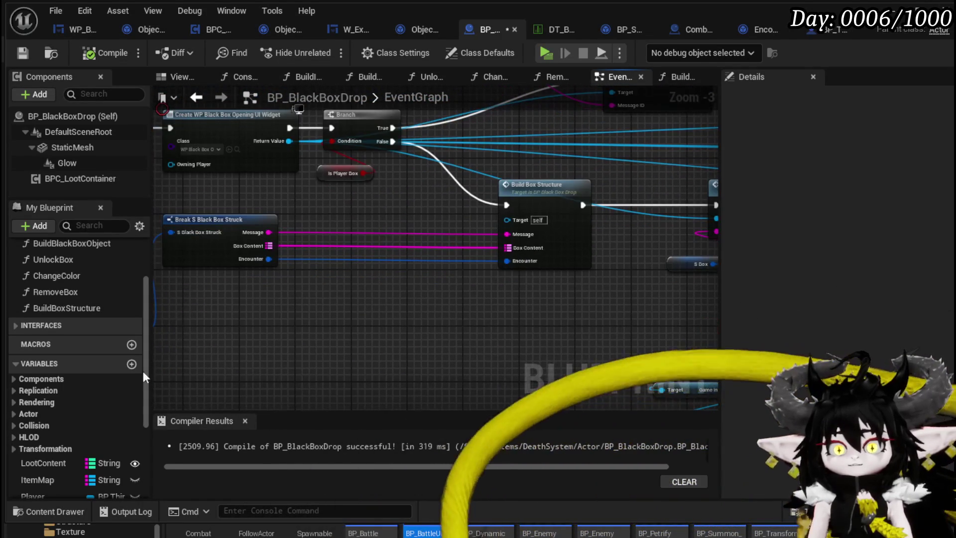
scroll(109, 396, "down", 3)
Step: Add S_Box to the graph, break it, and check its Box Content with Is Empty
left_click(52, 478)
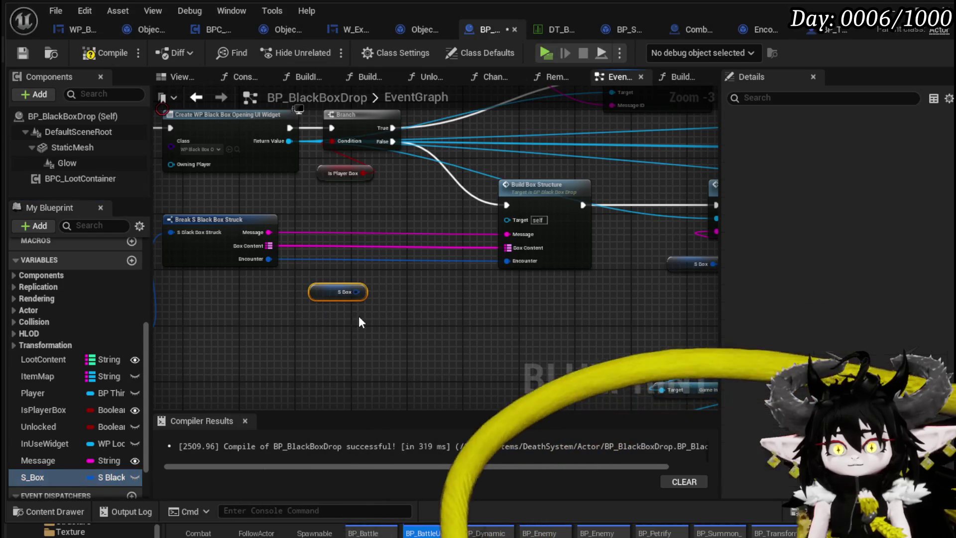
left_click_drag(355, 292, 405, 300)
type("Em")
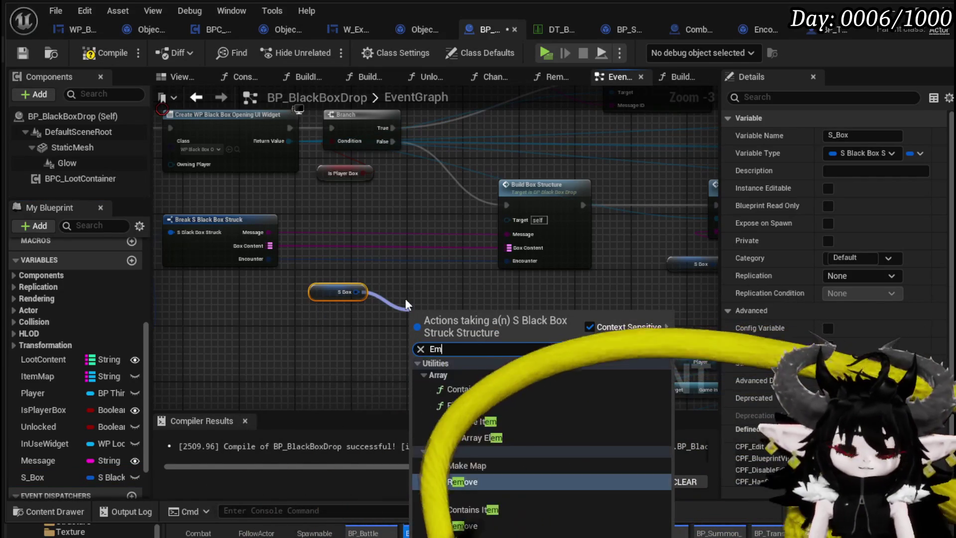
type("p")
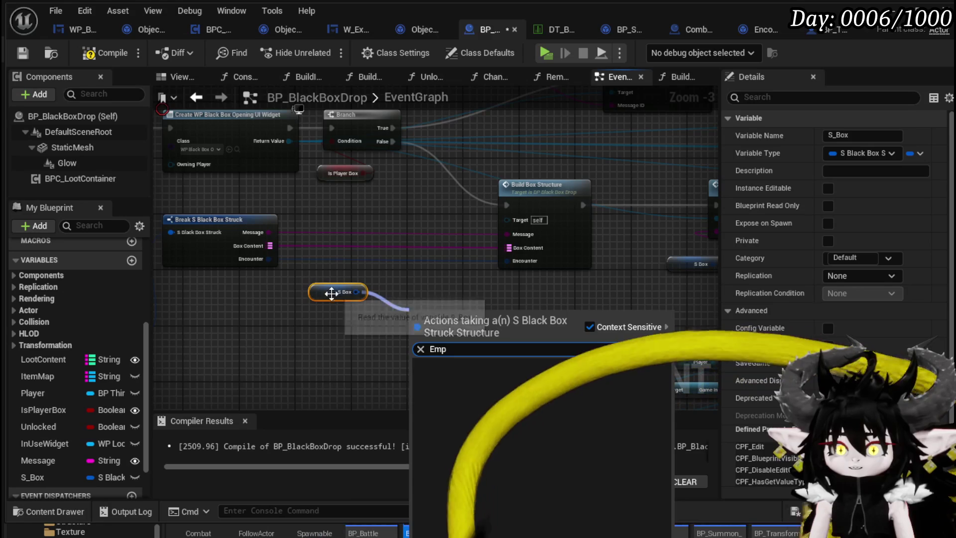
left_click_drag(360, 294, 416, 298)
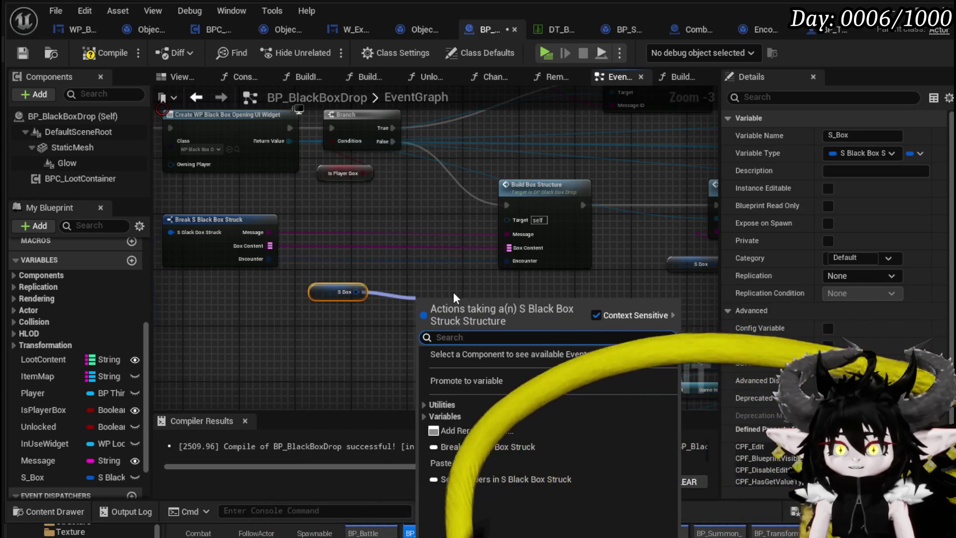
type("g")
left_click_drag(356, 292, 385, 303)
type("bre")
left_click(424, 354)
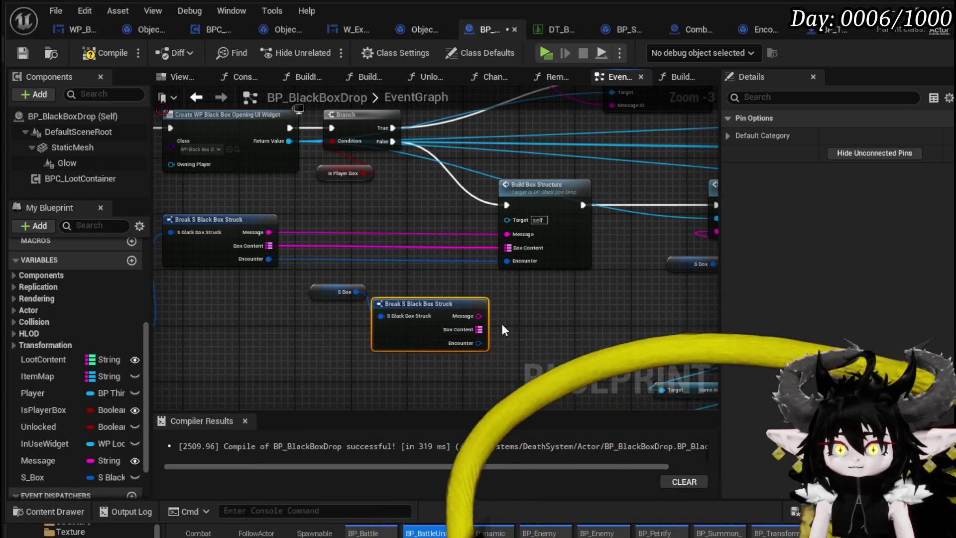
left_click_drag(479, 329, 523, 330)
type("empty")
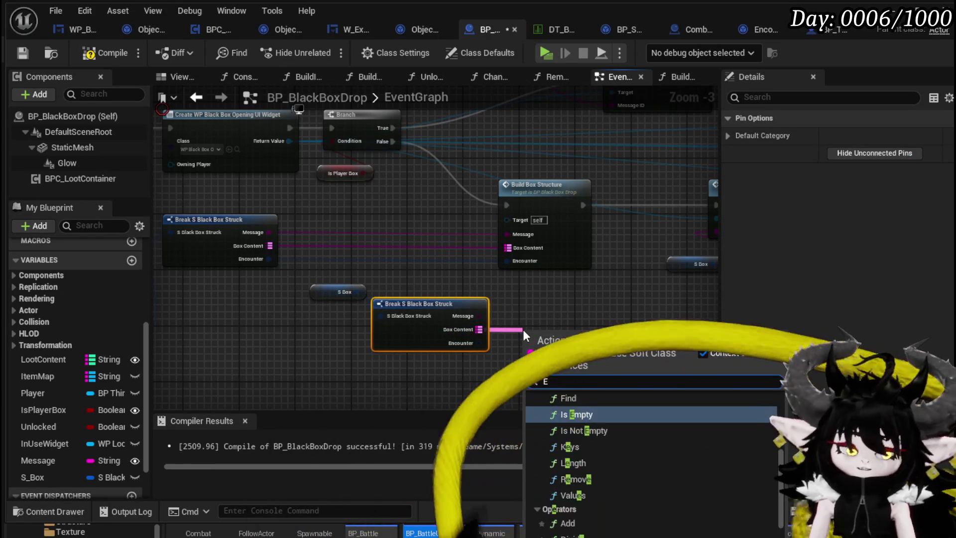
key("Return")
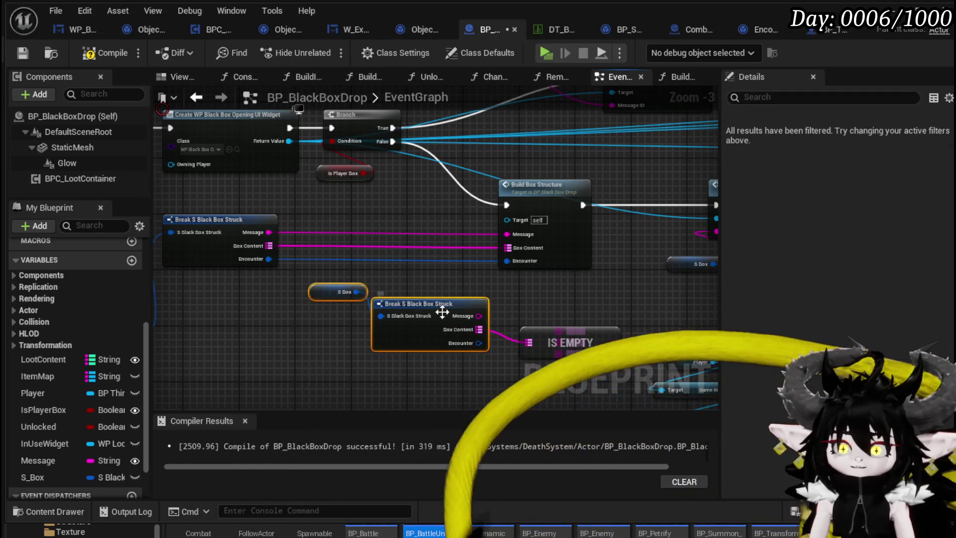
Step: Branch on Is Empty: True runs Build Box Structure, False runs Set Black Box Message
left_click_drag(442, 312, 309, 347)
left_click(505, 298)
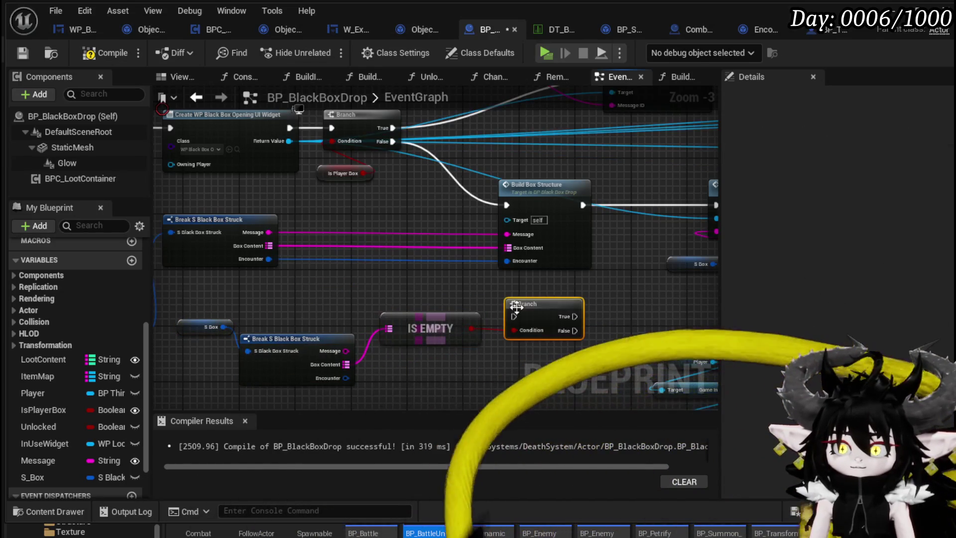
left_click_drag(386, 369, 315, 248)
left_click_drag(409, 253, 450, 218)
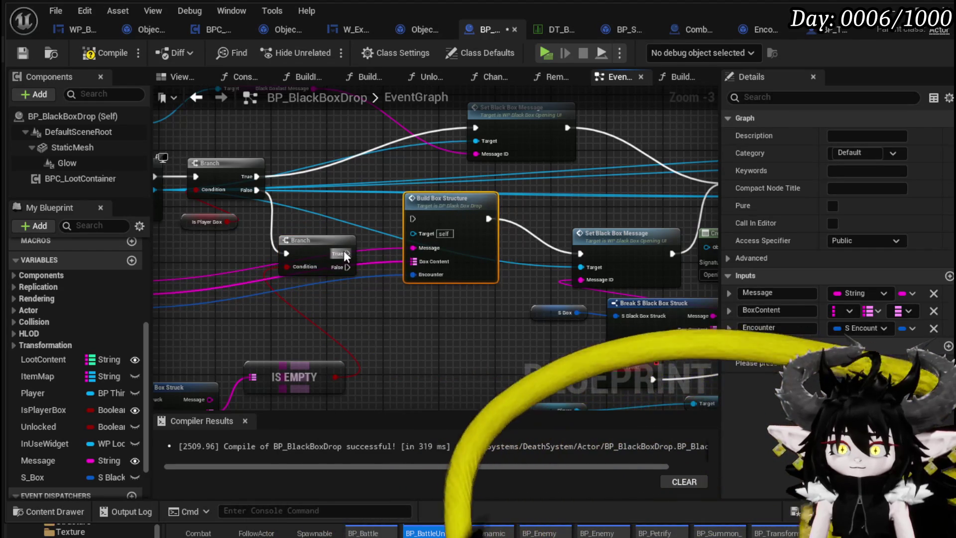
left_click_drag(347, 254, 416, 217)
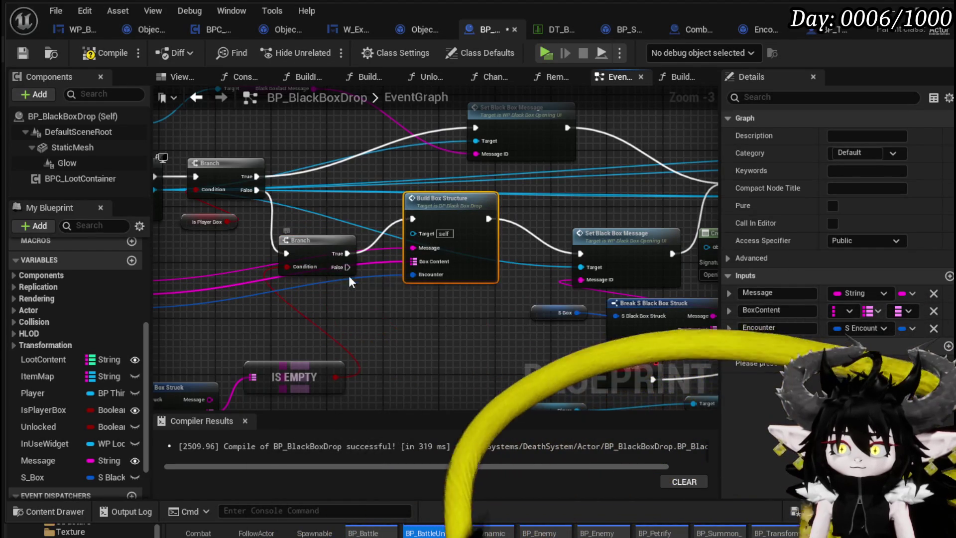
left_click_drag(333, 275, 347, 289)
mouse_move(347, 253)
left_mouse_down()
mouse_move(608, 258)
mouse_move(581, 253)
left_mouse_up()
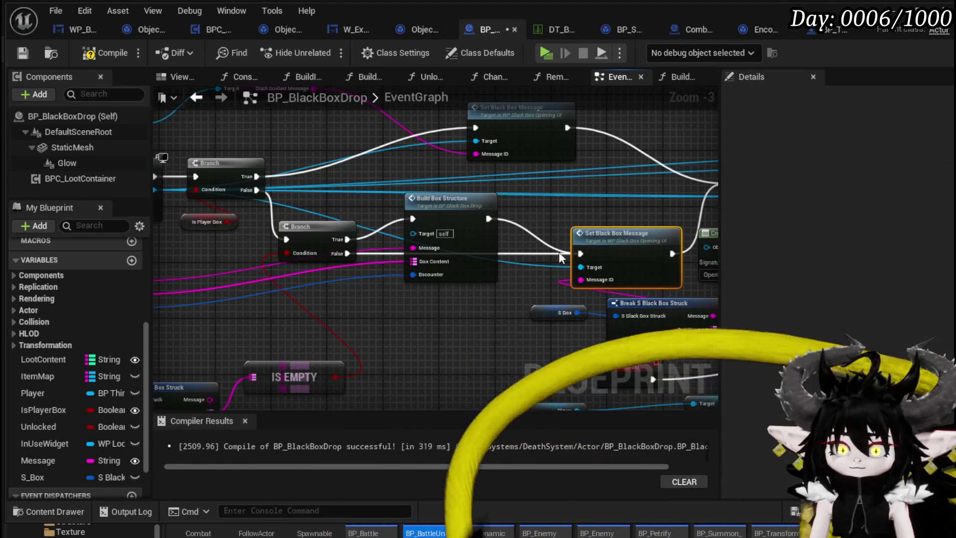
left_click_drag(417, 353, 584, 254)
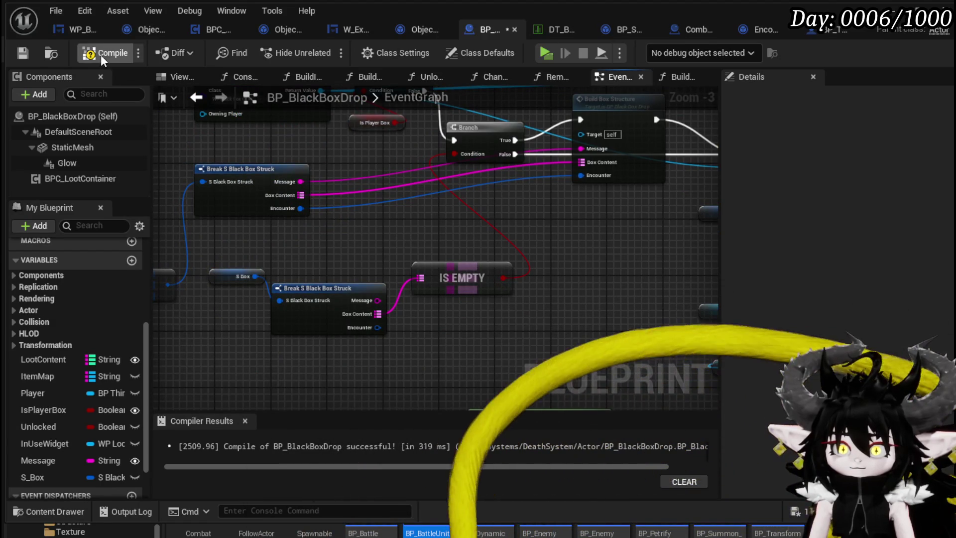
Step: Compile and save BP_BlackBoxDrop, then zoom out to view the whole event graph
left_click(101, 54)
left_click(26, 54)
scroll(336, 254, "down", 2)
mouse_move(335, 253)
left_mouse_down()
mouse_move(454, 269)
mouse_move(384, 274)
mouse_move(486, 274)
left_mouse_up()
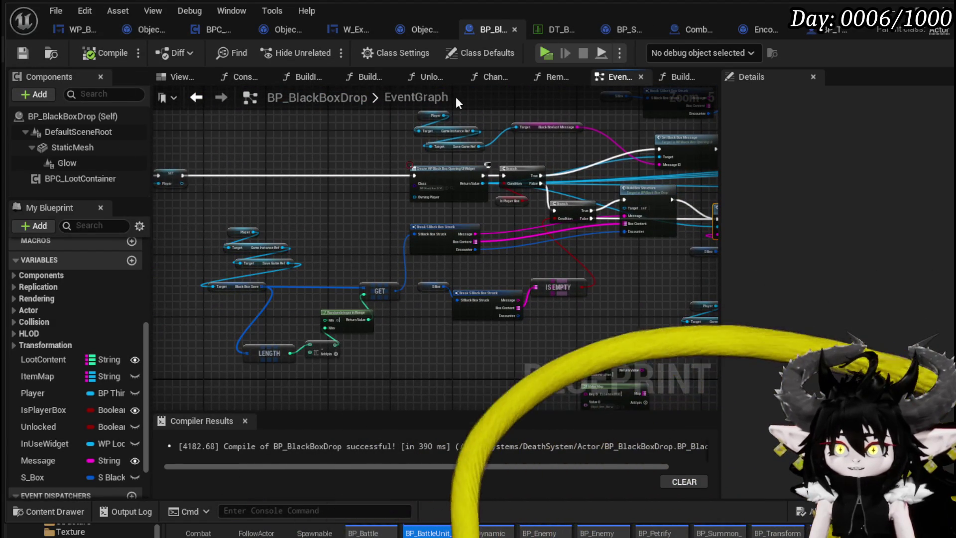
Step: Start Play-in-Editor from the level editor and check the Equipment and Inventory panels
key("alt+Tab")
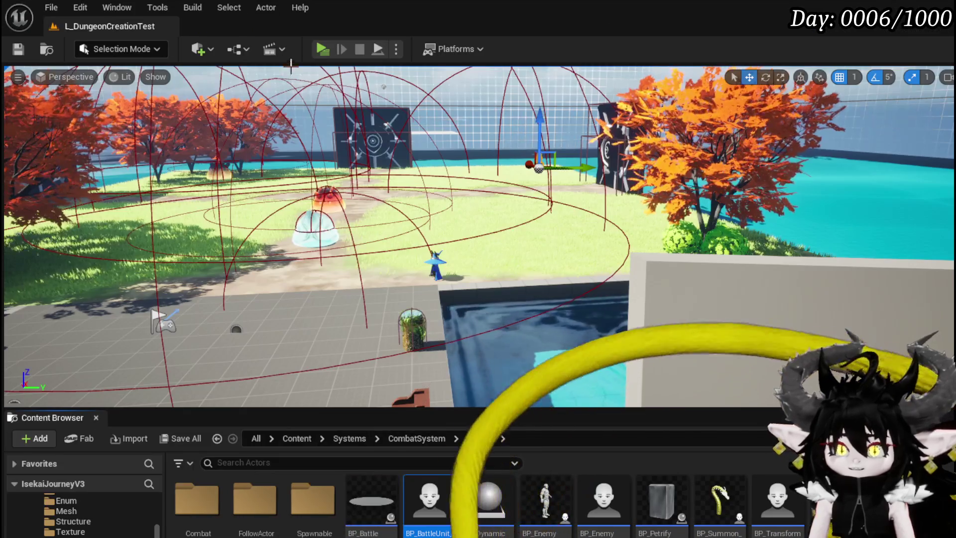
left_click(322, 48)
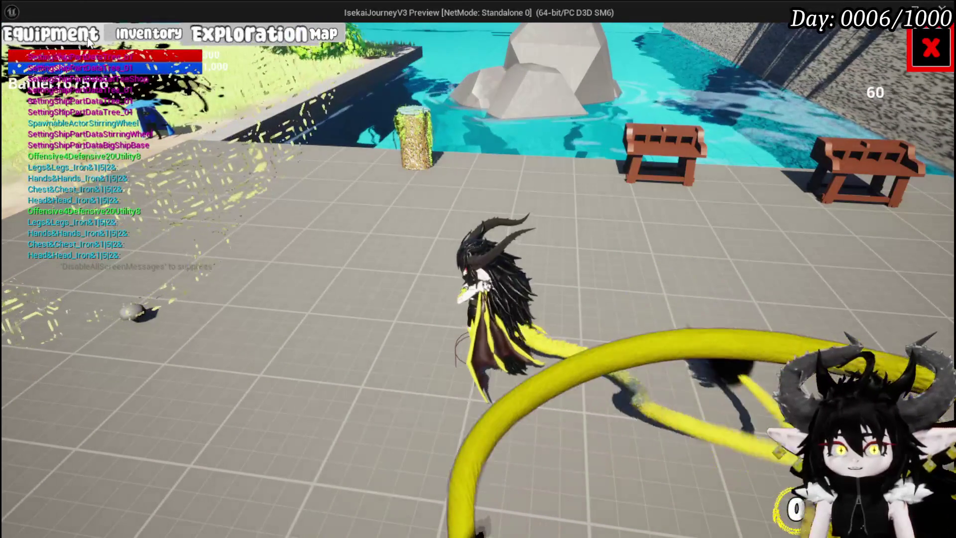
left_click(249, 34)
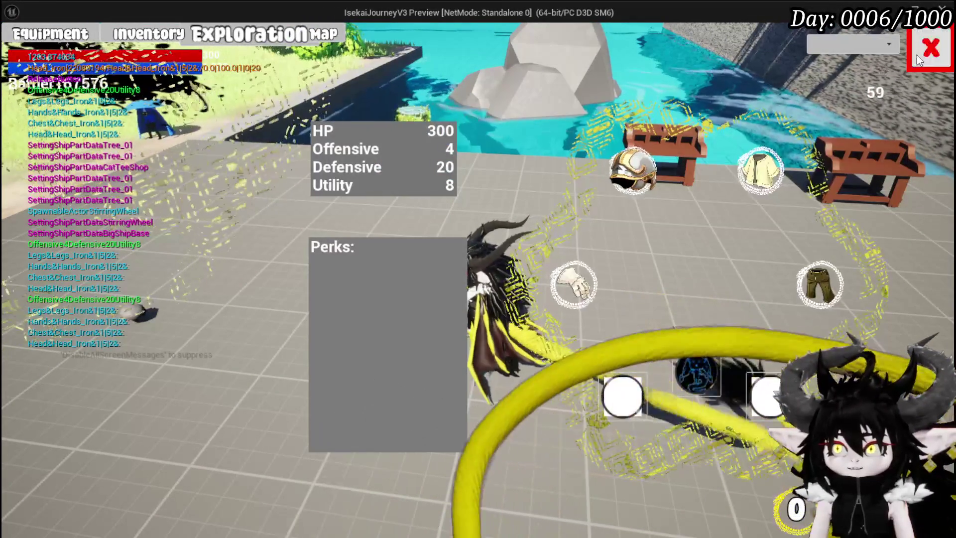
left_click(919, 57)
left_click(251, 36)
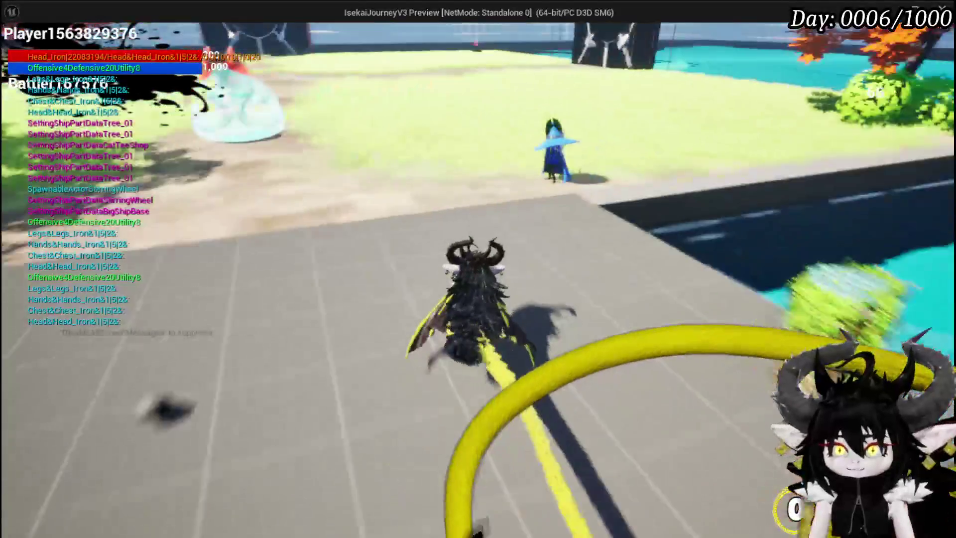
Step: Run and glide the character across the grass onto the black box
key("w")
key("space")
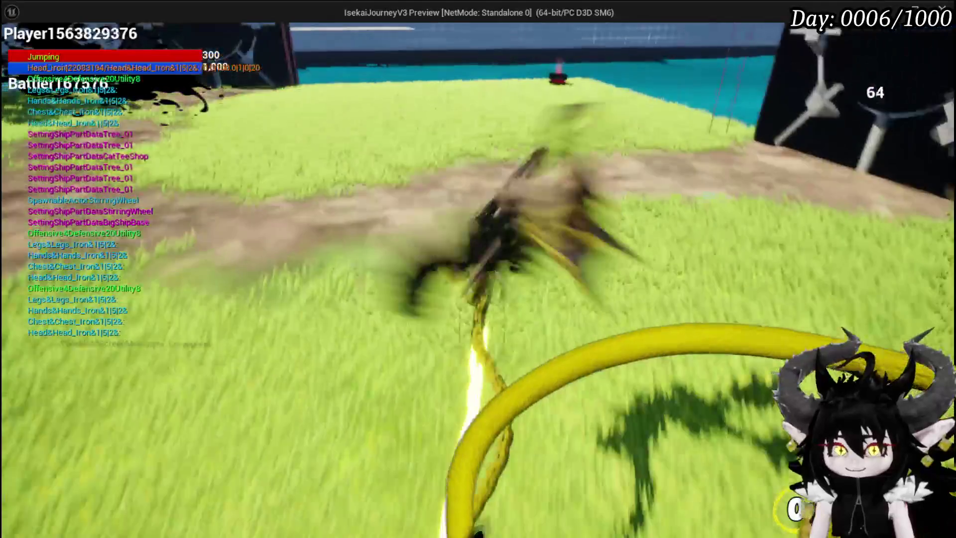
key("space")
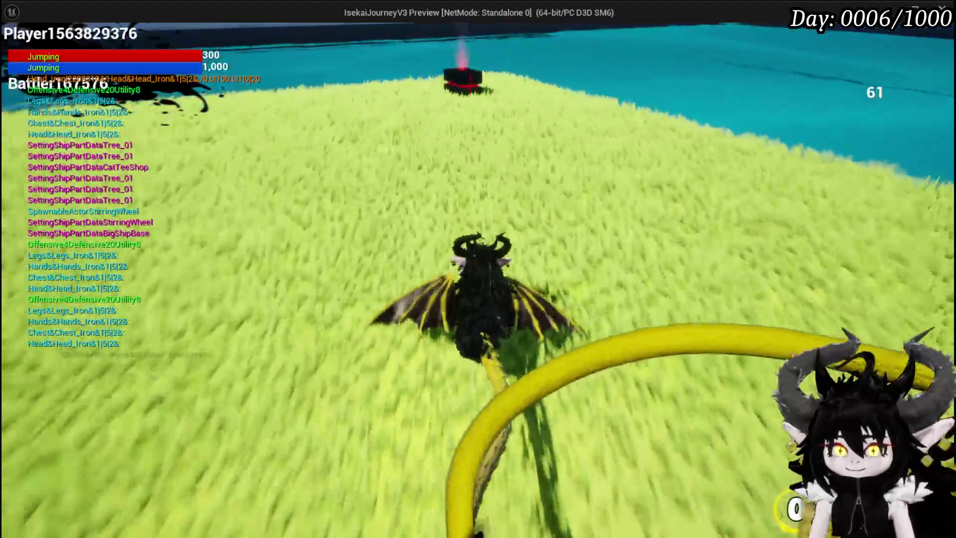
Step: Trigger the black box encounter and attack to start the slime fight
key("w")
key("e")
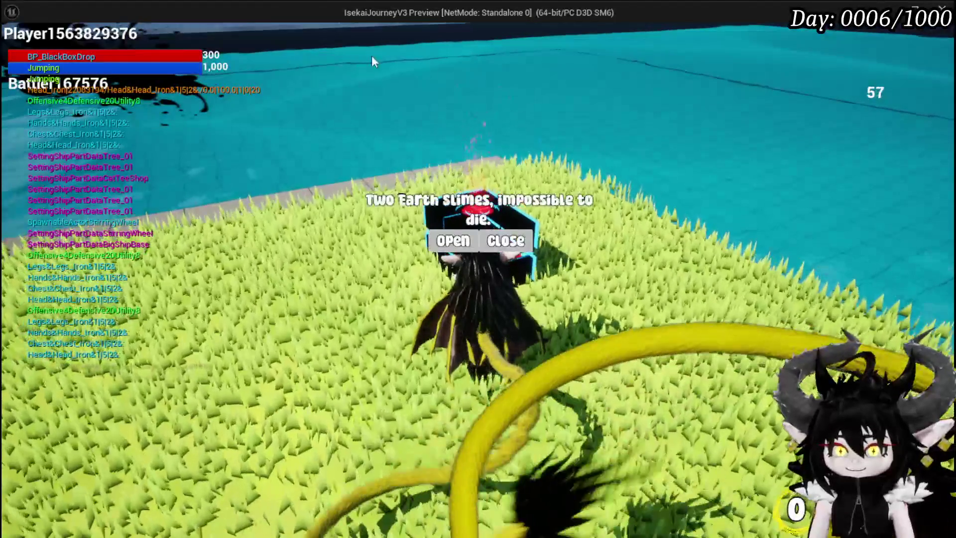
left_click(451, 240)
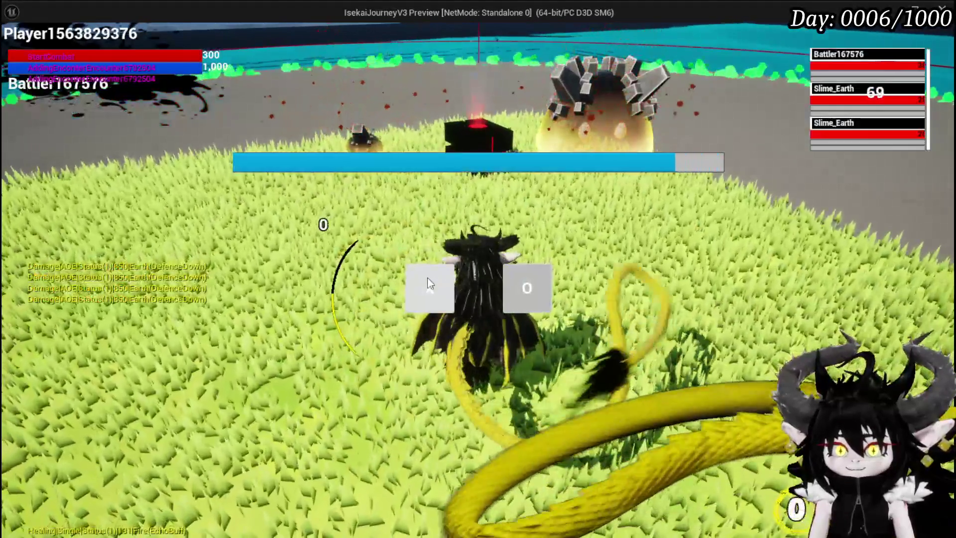
left_click(427, 277)
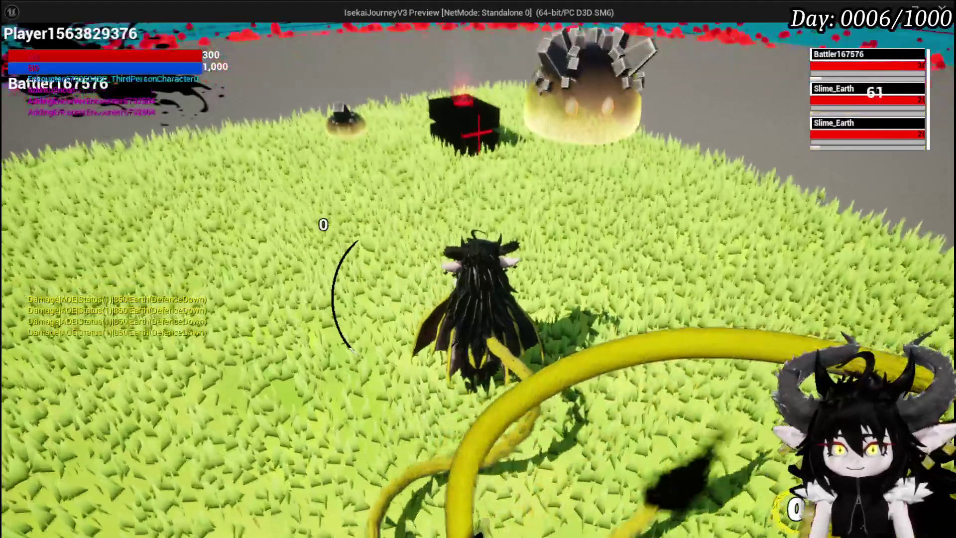
Step: Fly into the arena and cast Free AIM Fire at a slime
key("space")
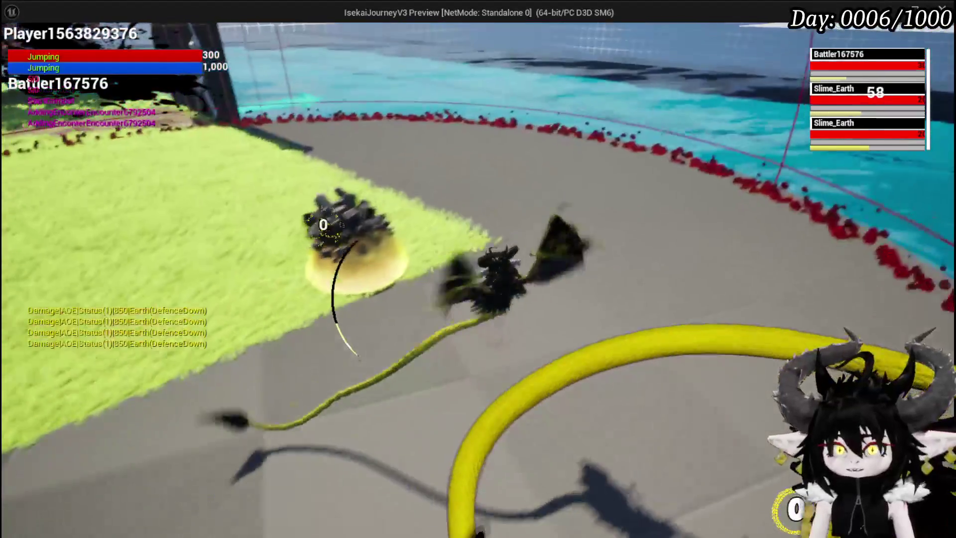
key("space")
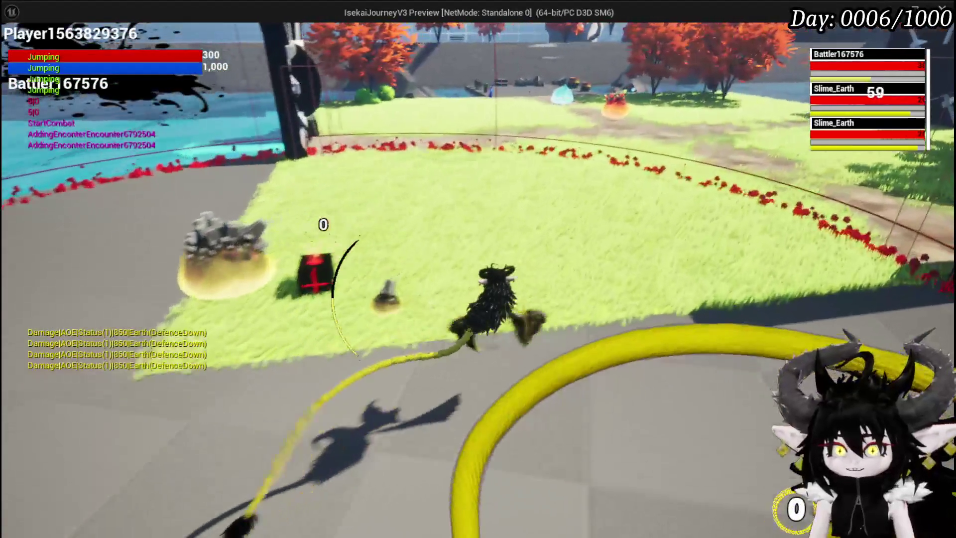
key("space")
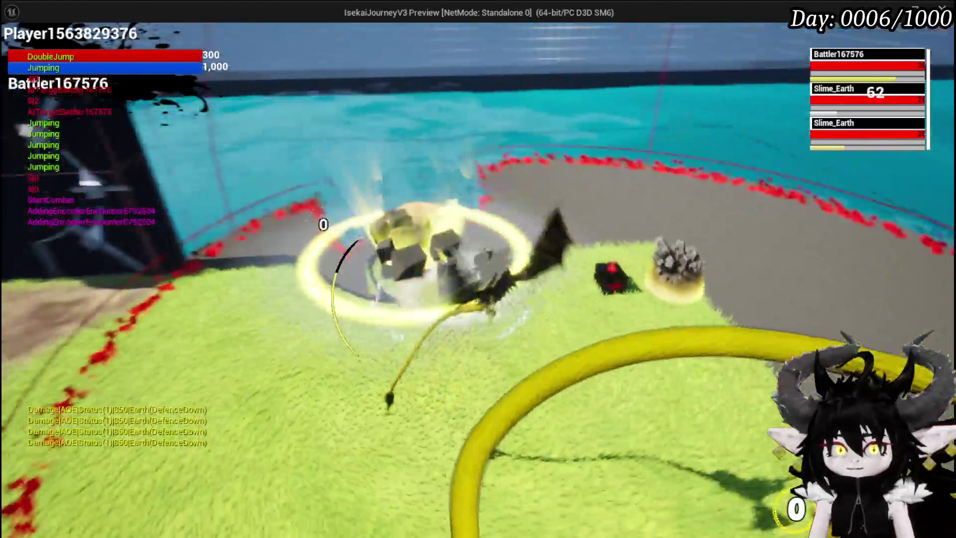
key("w")
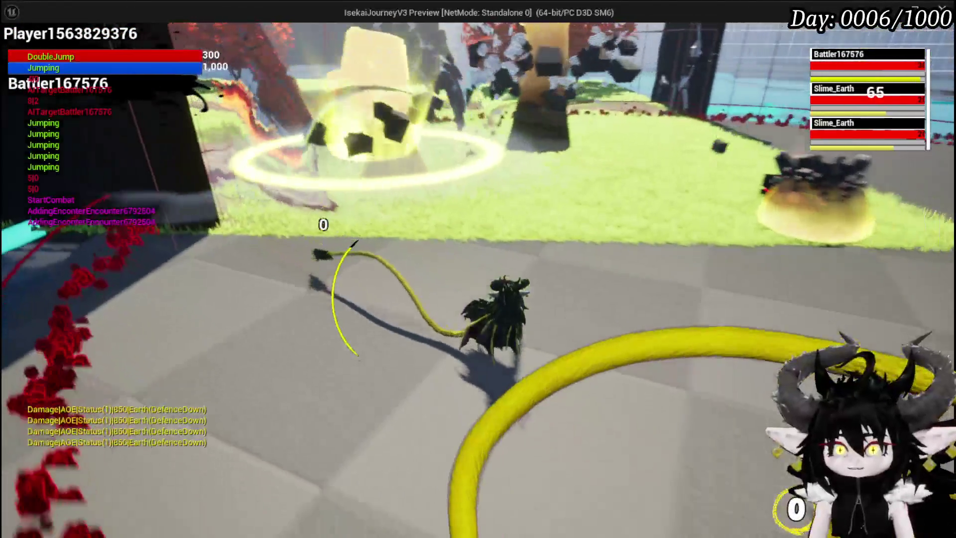
key("space")
key("space")
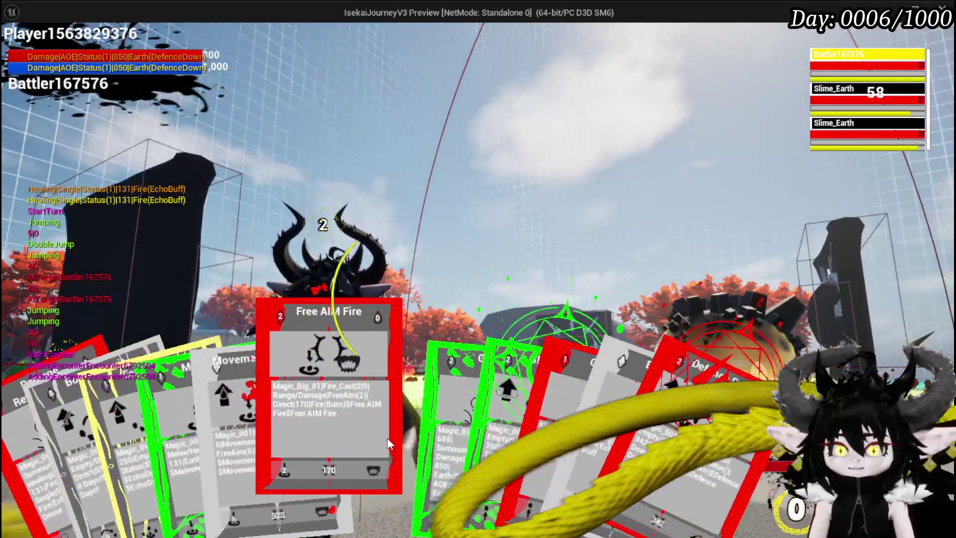
left_click(378, 438)
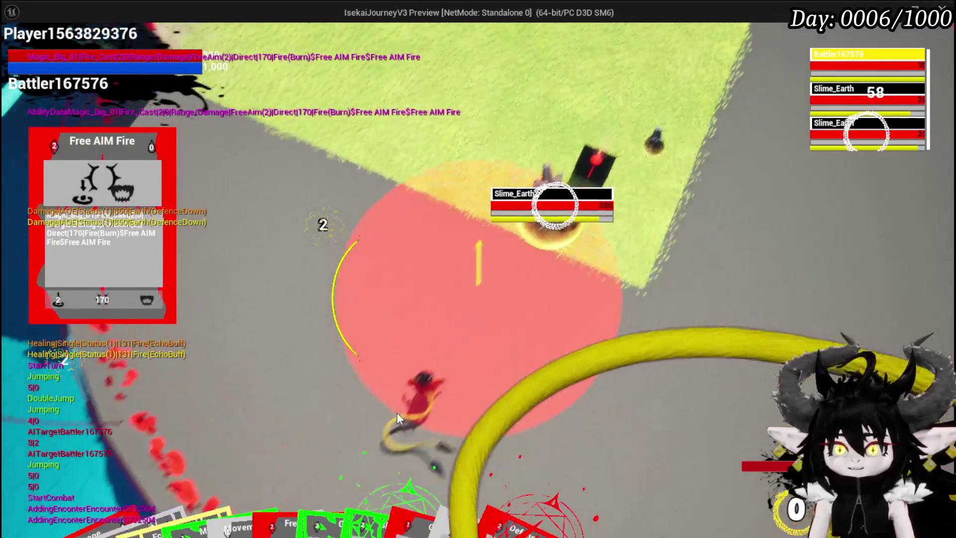
left_click(395, 413)
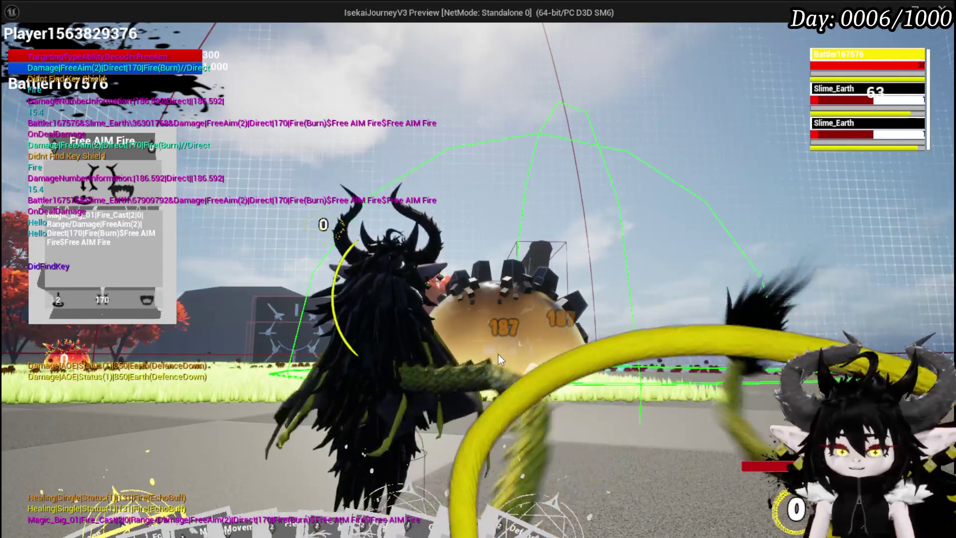
Step: Reposition the dragon and cast Free AIM Fire twice more to finish the Earth slimes
key("w")
key("space")
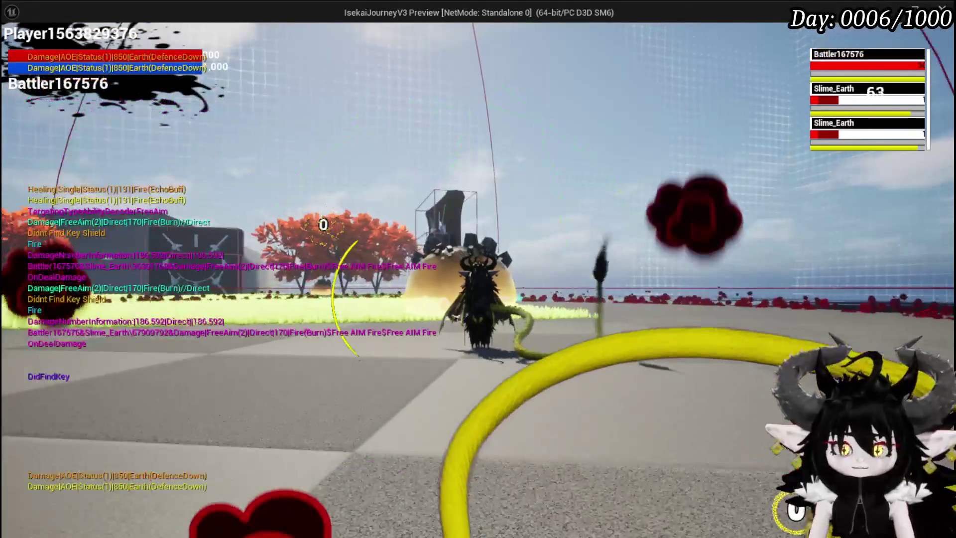
key("space")
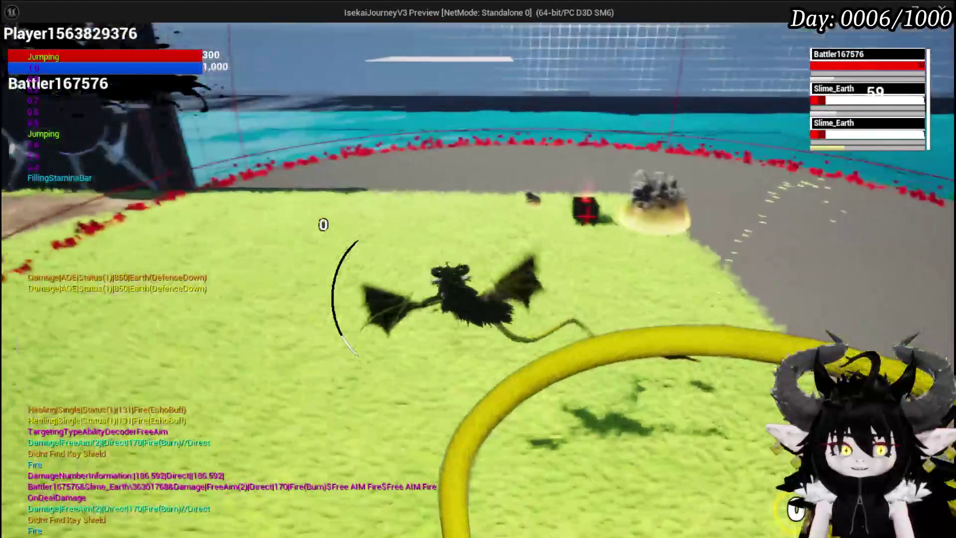
key("space")
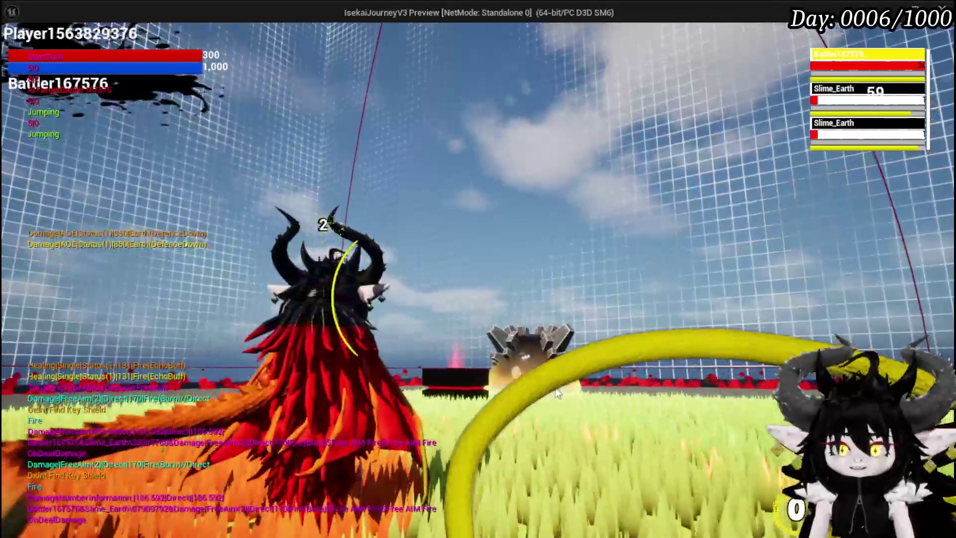
key("Tab")
left_click(254, 389)
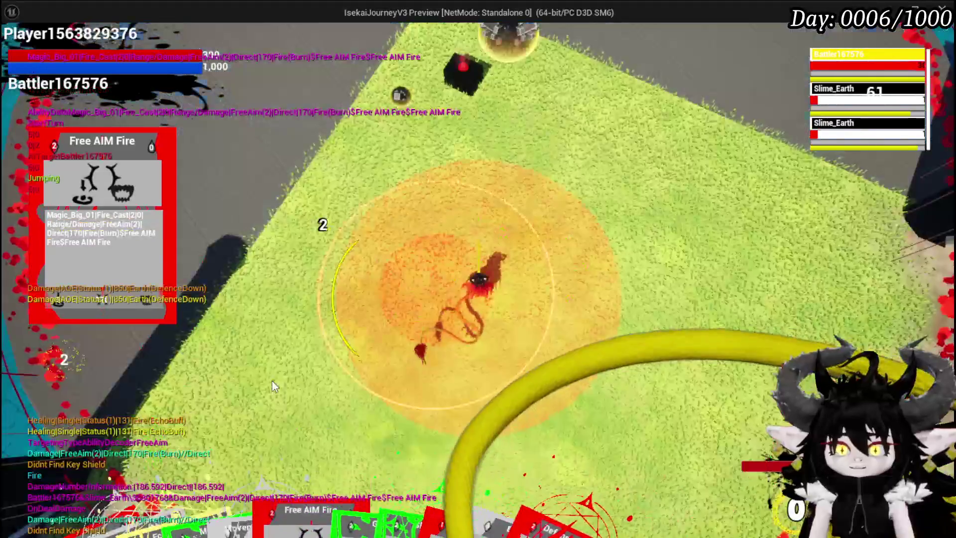
left_click(606, 389)
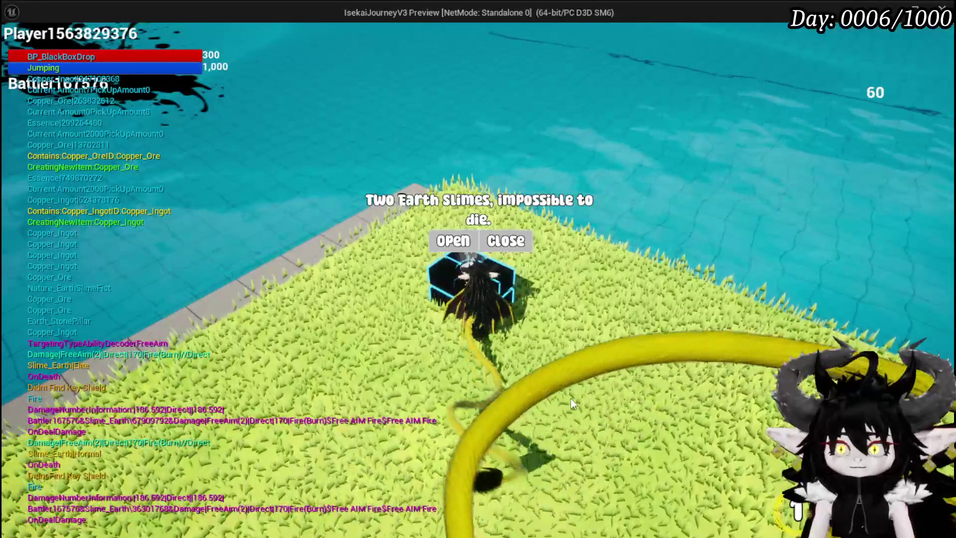
Step: Open the black box and take all the iron head, chest, hands and legs loot
left_click(465, 244)
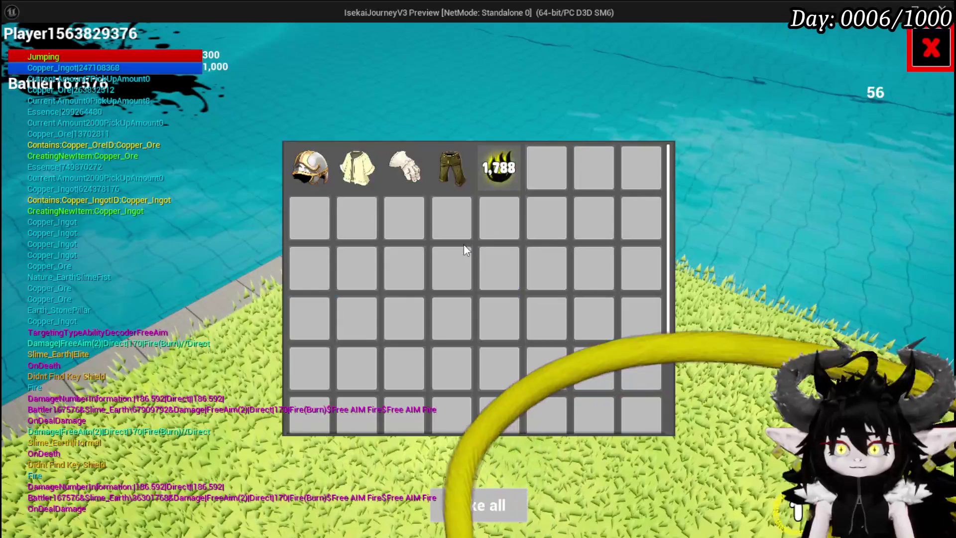
left_click(470, 496)
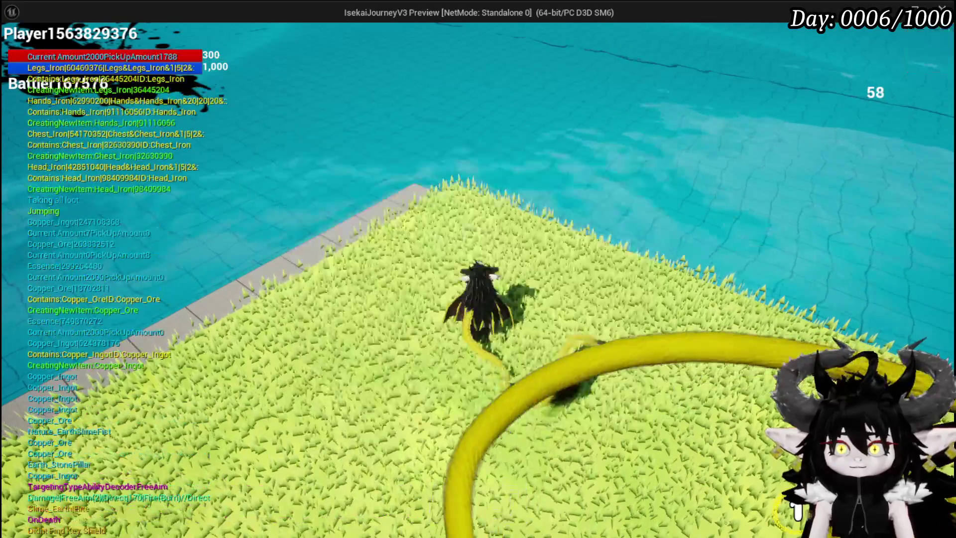
key("space")
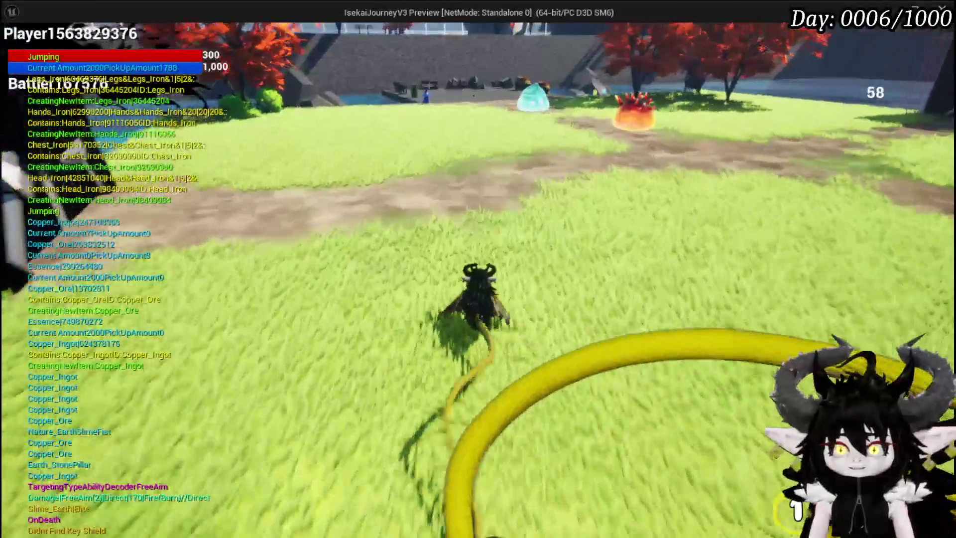
Step: Save the game from Settings, stop PIE, and start a fresh play session
key("Tab")
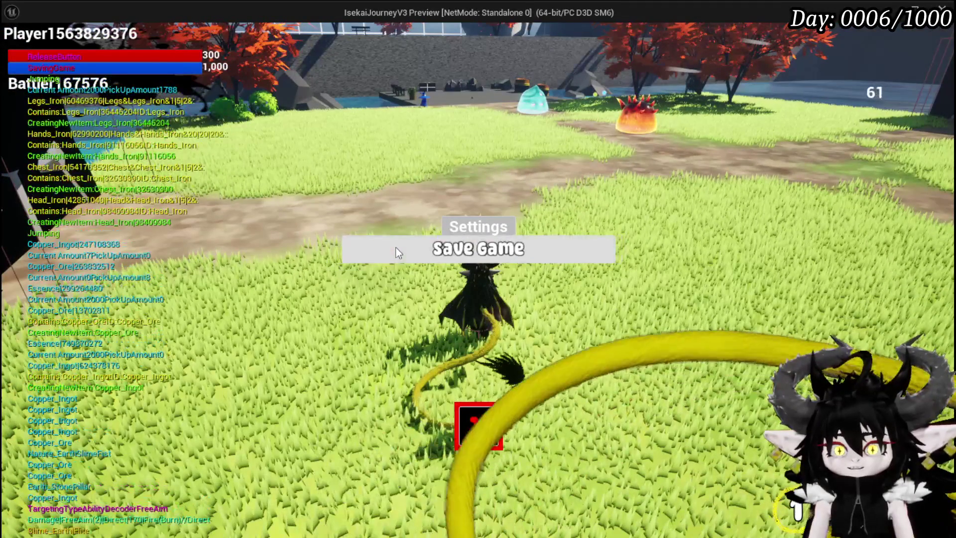
left_click(396, 247)
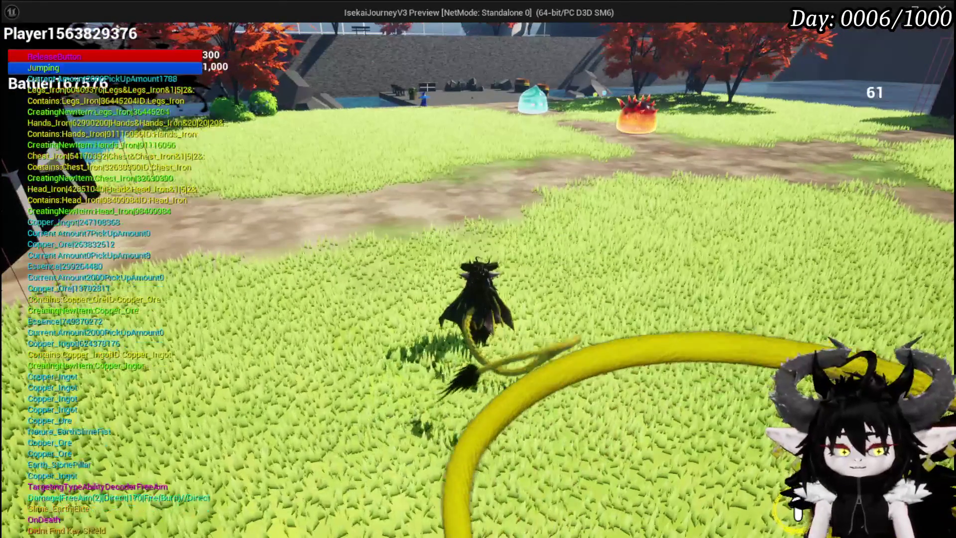
key("Escape")
key("alt+p")
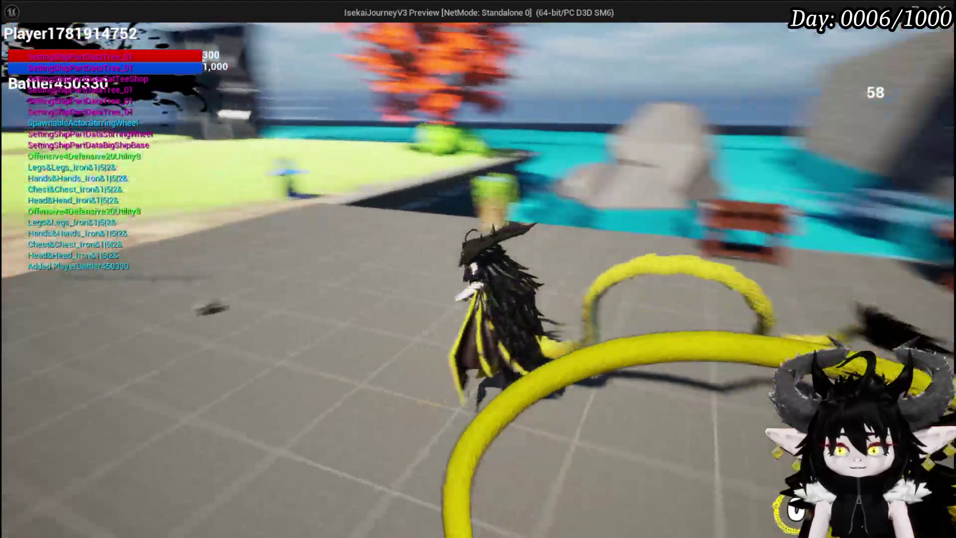
Step: At the workbench Upgrade panel, spend Iron_Head's and Iron_Chest's SP on Offensive
key("Tab")
key("w")
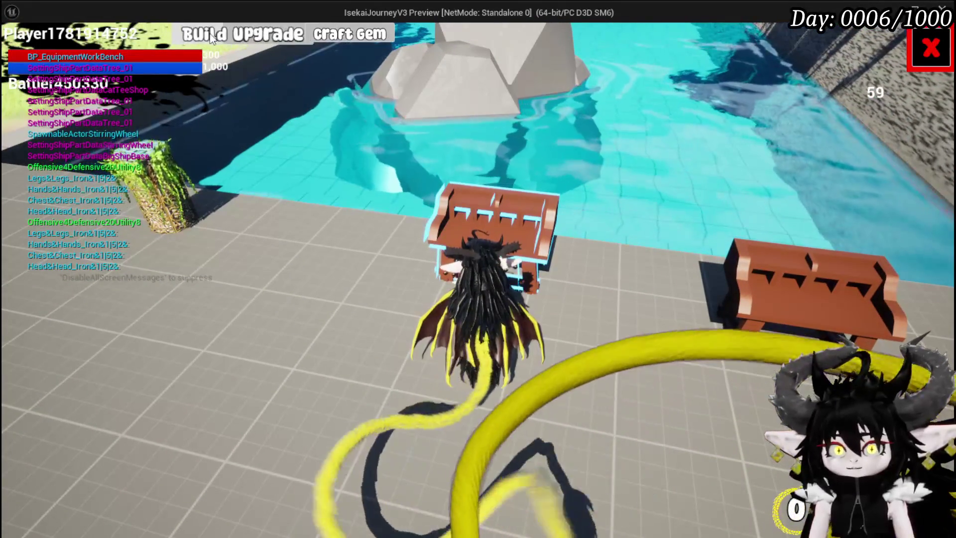
left_click(269, 35)
mouse_move(139, 107)
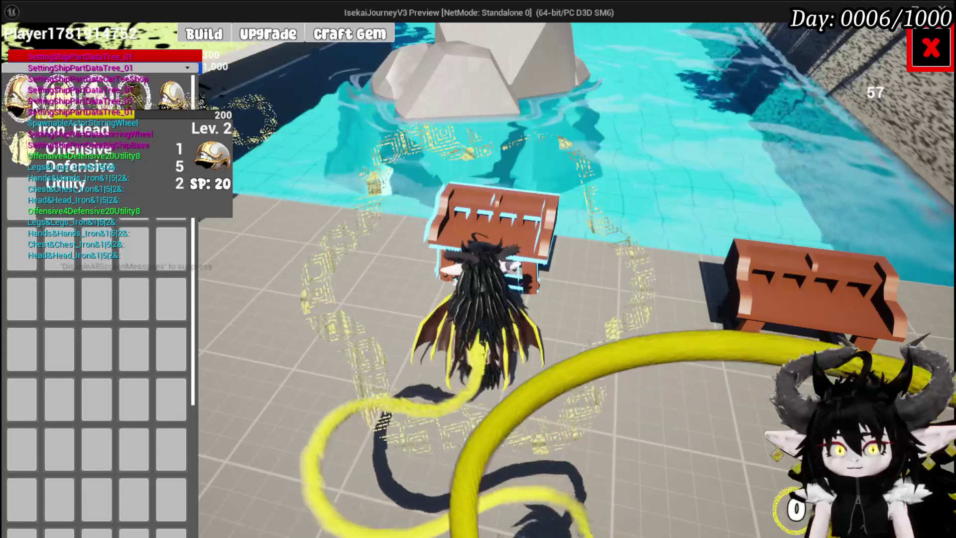
left_click(52, 119)
left_click(503, 269)
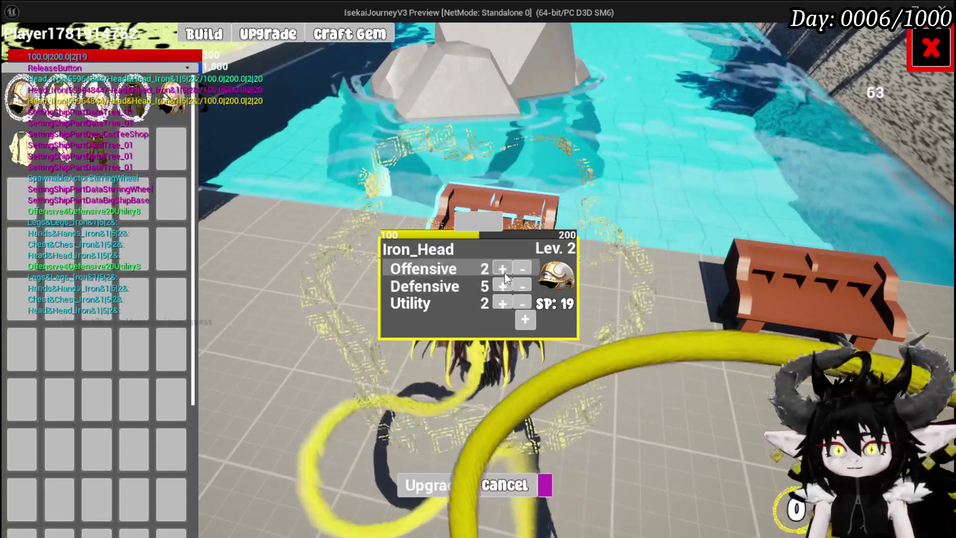
left_click(502, 268)
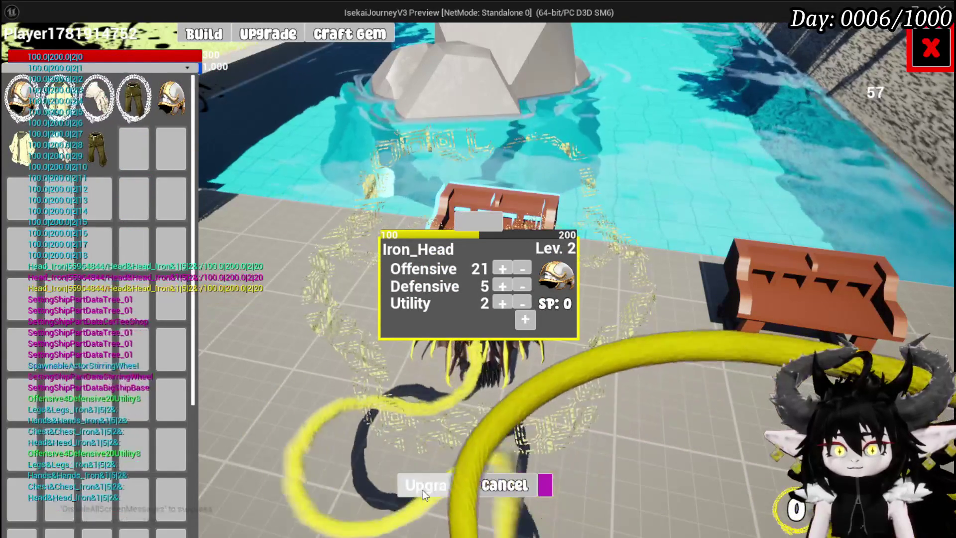
left_click(68, 100)
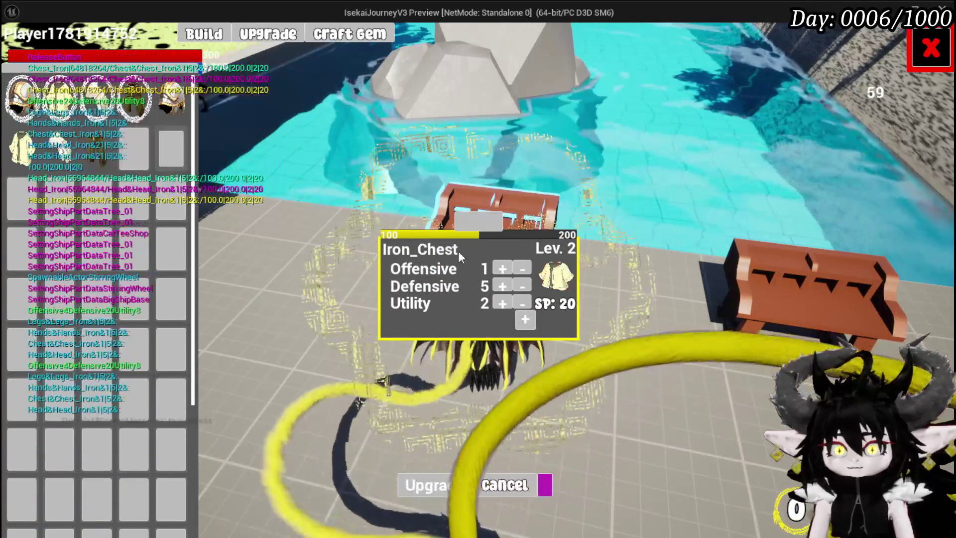
left_click(502, 269)
left_click(503, 269)
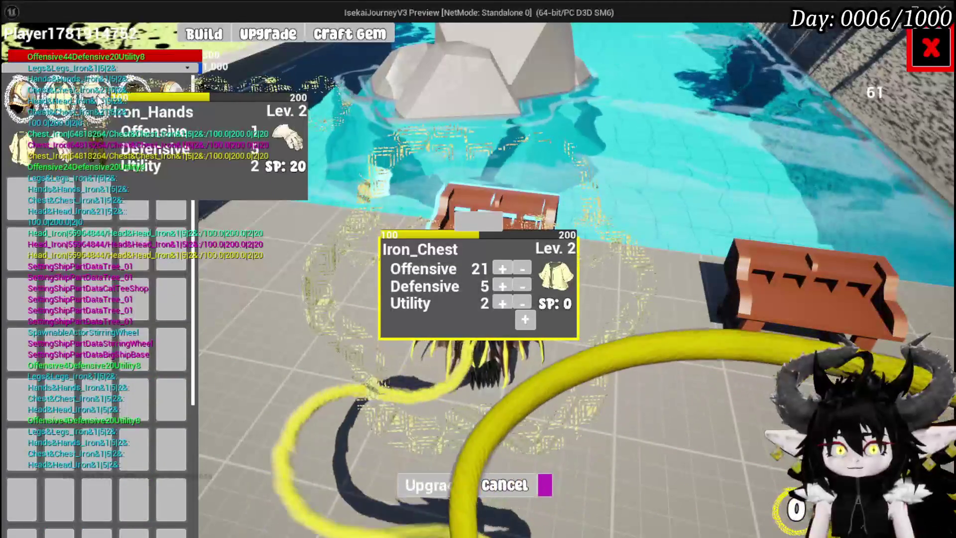
Step: Raise Iron_Hands and Iron_Legs Offensive to 21 with 0 SP left, then close the panel
left_click(99, 100)
left_click(500, 268)
left_click(500, 269)
left_click(501, 268)
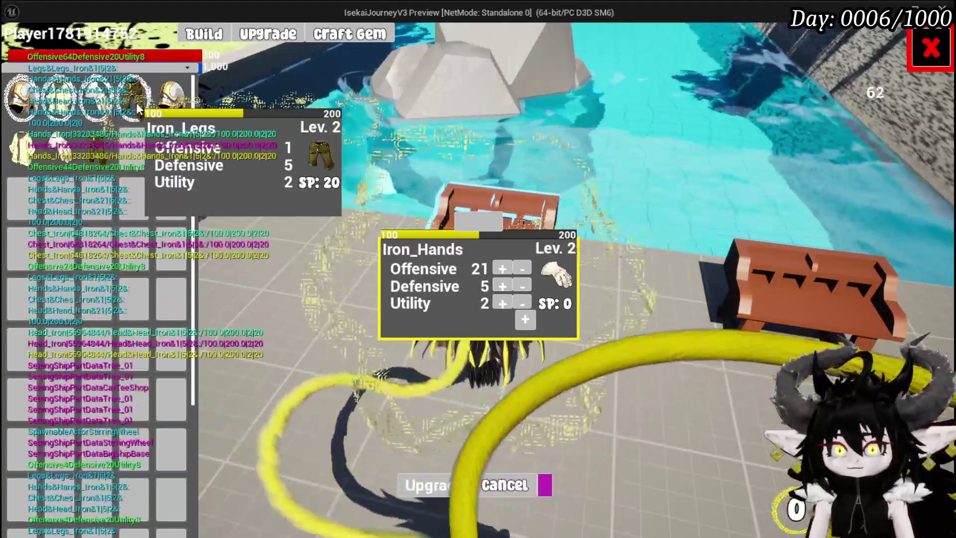
left_click(140, 110)
left_click(502, 269)
left_click(502, 269)
left_click(501, 268)
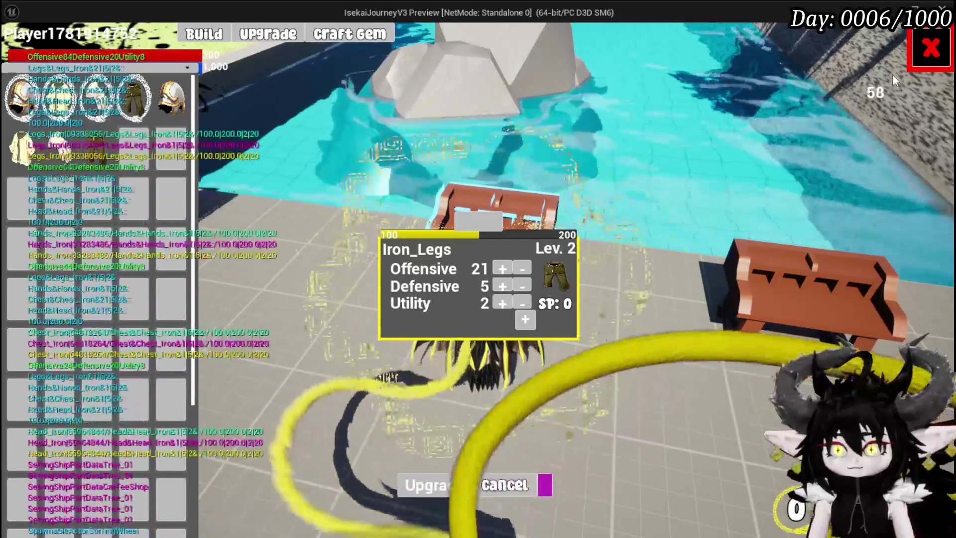
left_click(931, 48)
key("space")
key("space")
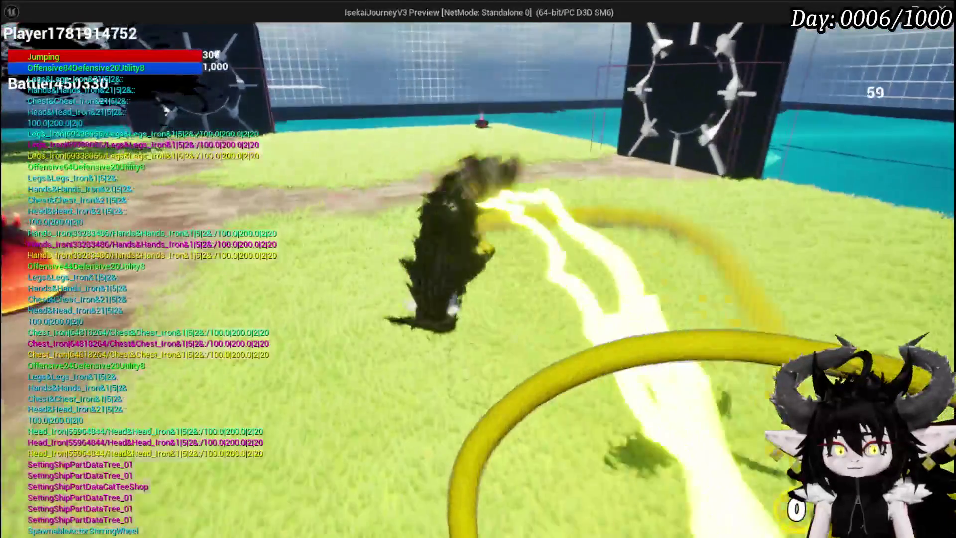
Step: Run onto the second black box, dismiss 'Tripple slime elite, lots of money', save, and end PIE
key("w")
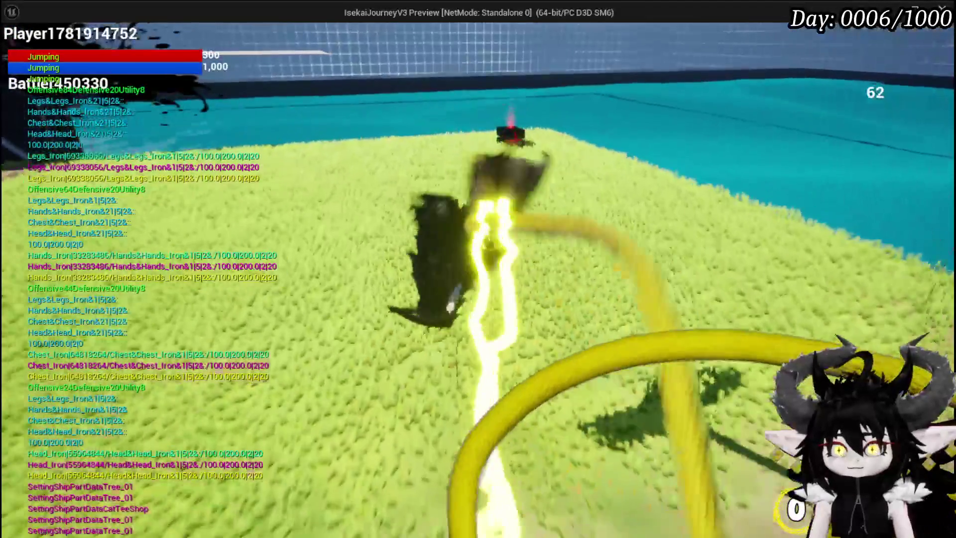
key("w")
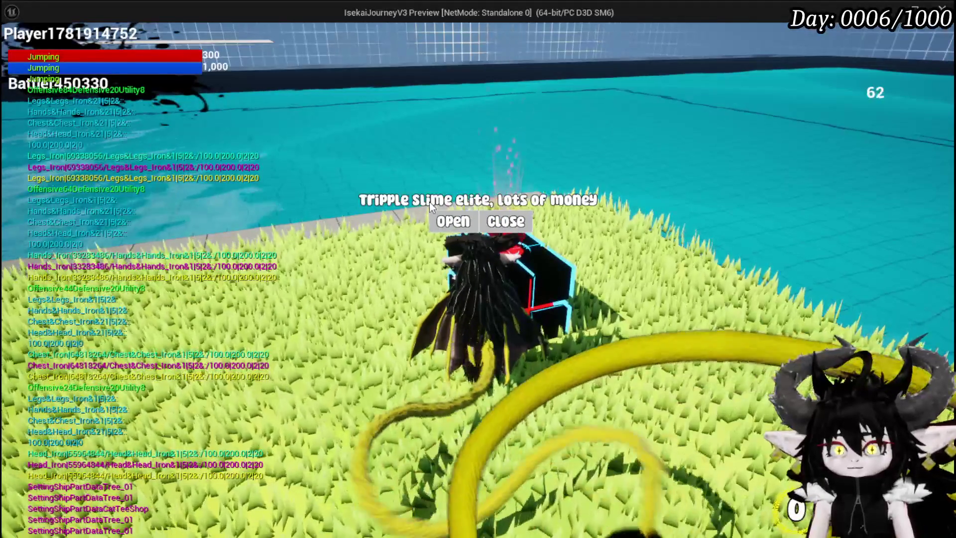
left_click(505, 235)
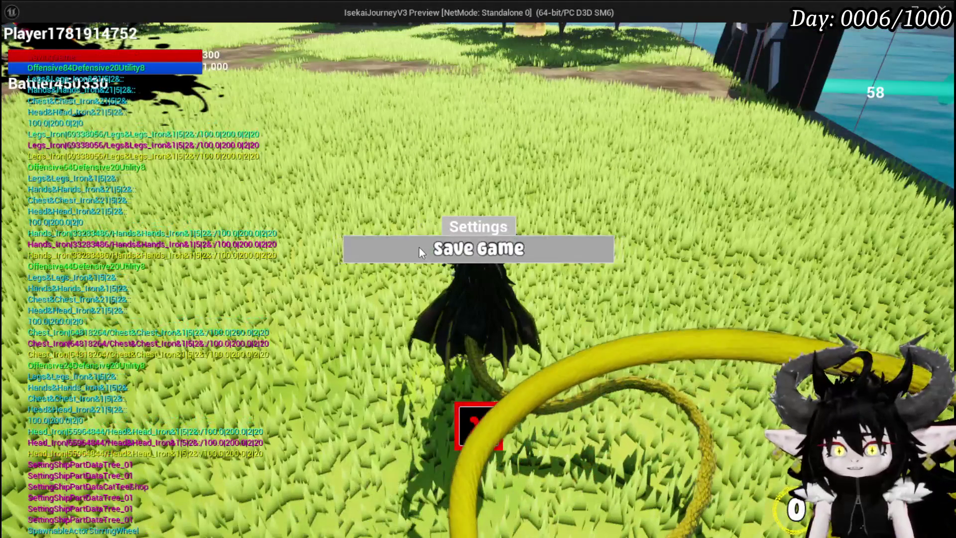
left_click(420, 246)
key("Escape")
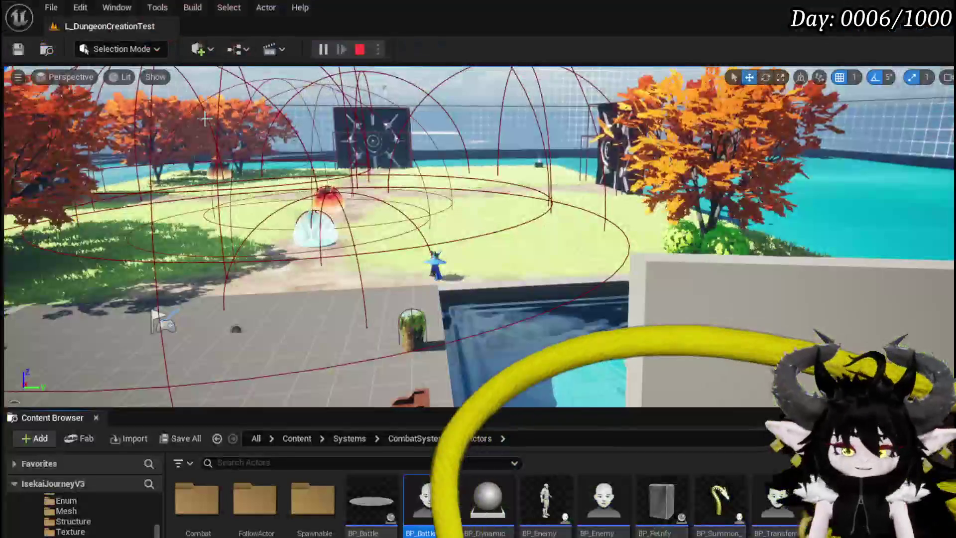
Step: Save the level and toggle a breakpoint on BP_BlackBoxDrop's Event StartInteract
left_click(18, 49)
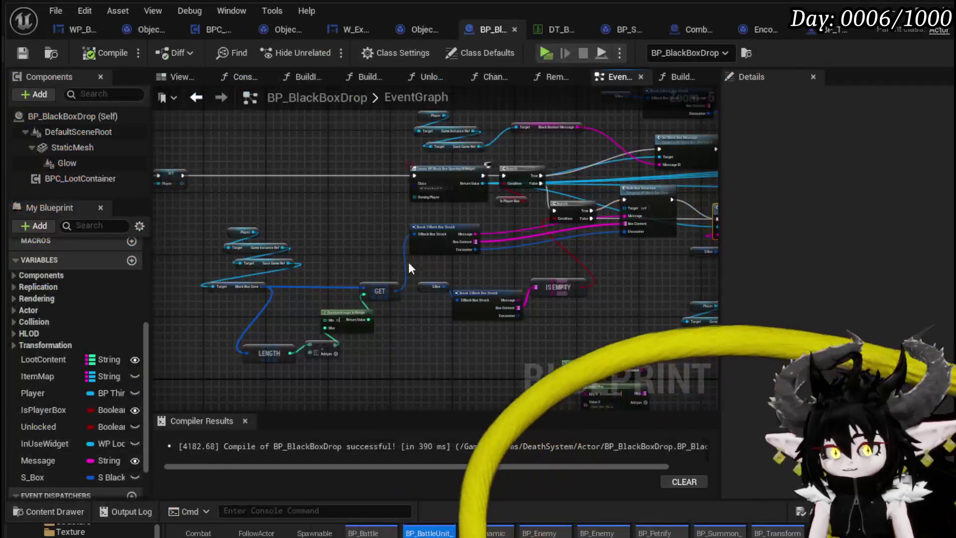
scroll(286, 193, "up", 3)
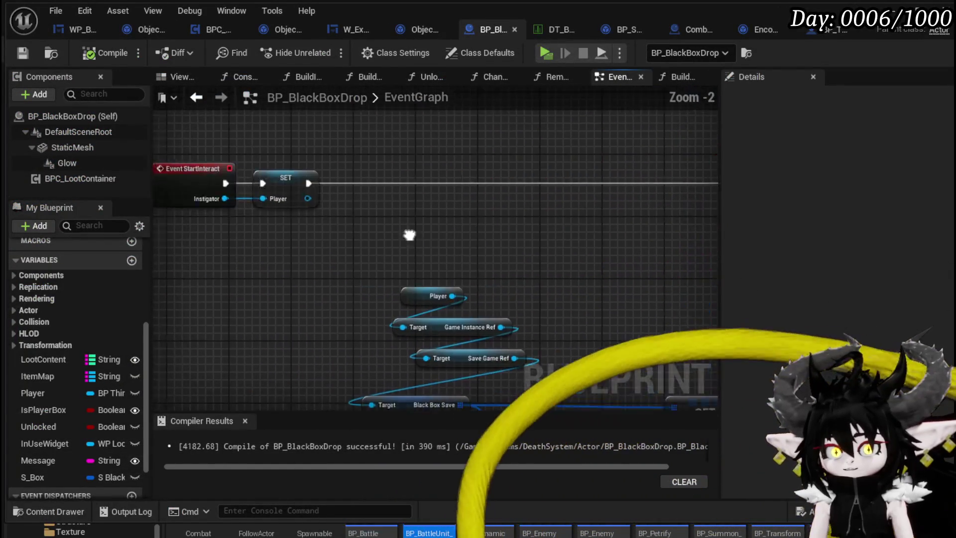
right_click(286, 193)
left_click(348, 459)
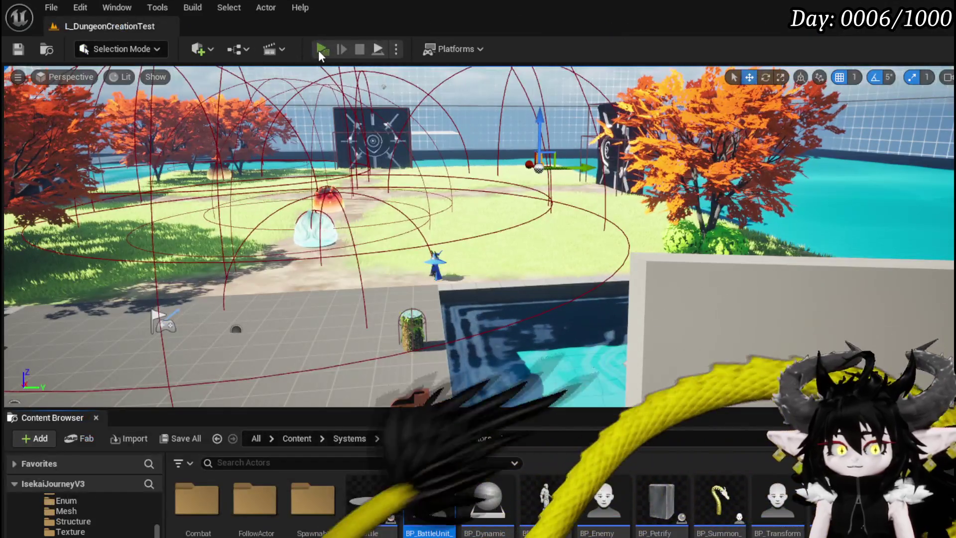
Step: Start PIE and fly into the black box to hit the breakpoint
left_click(318, 50)
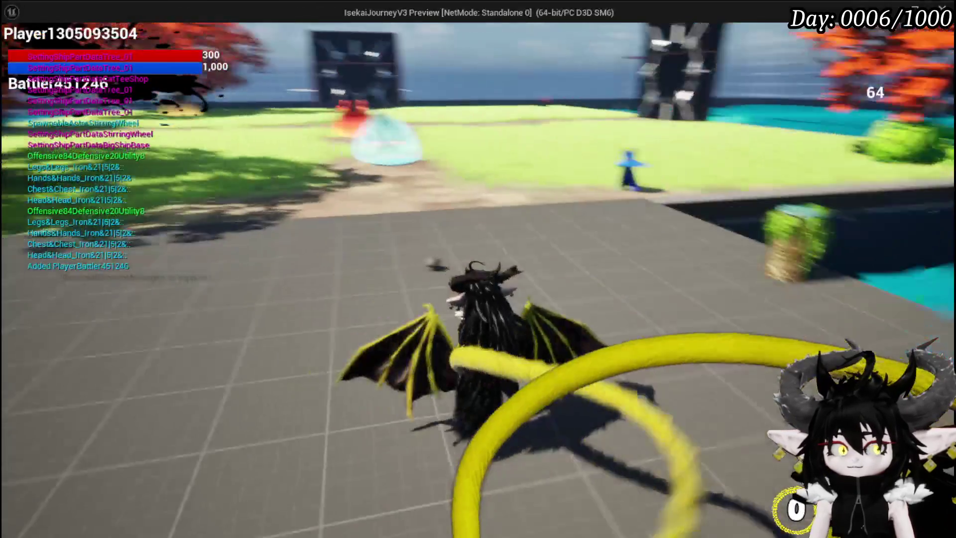
key("w")
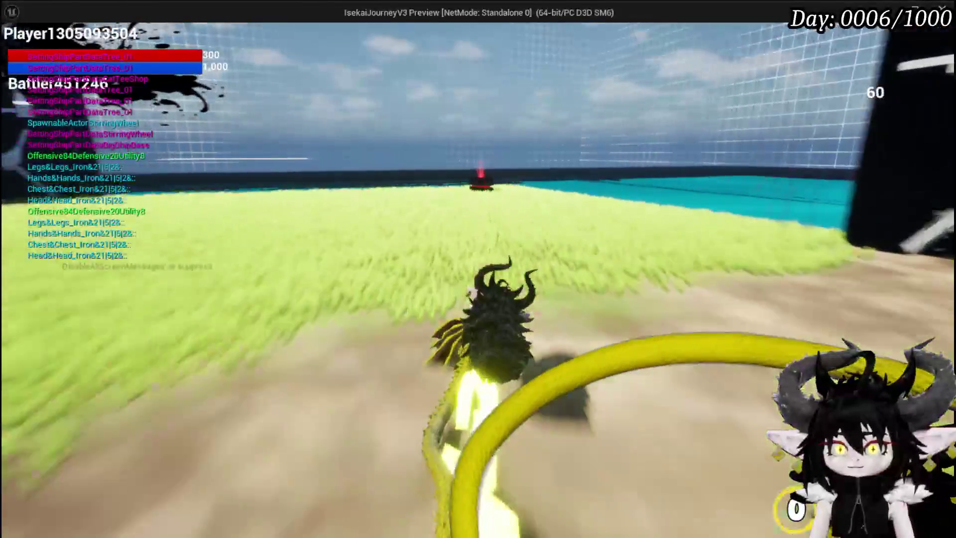
key("space")
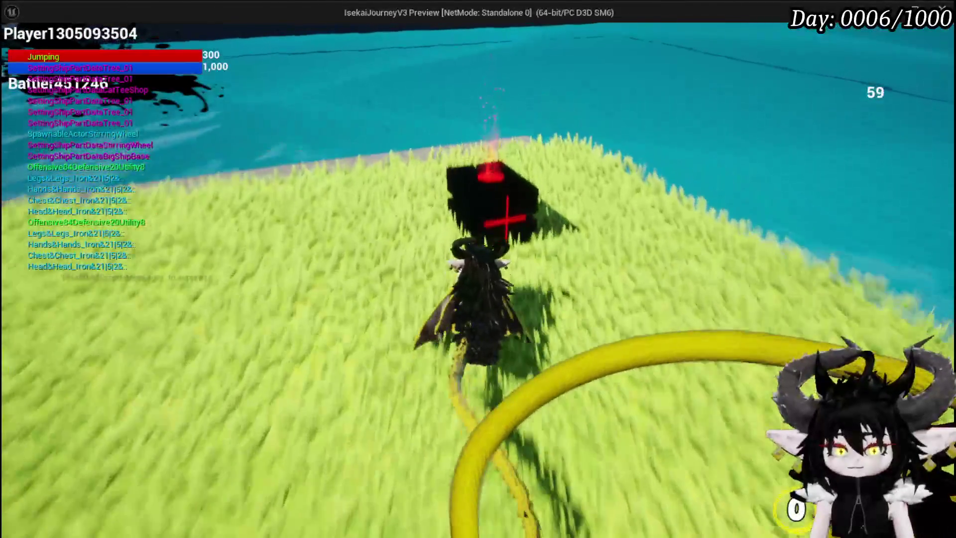
key("e")
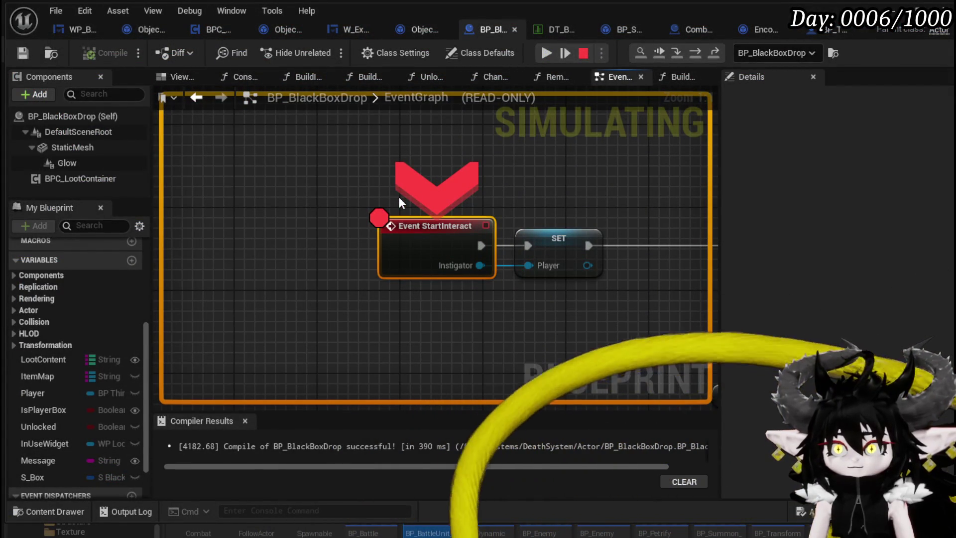
Step: Step through the paused graph past the Branch to Set Black Box Message, then resume
left_click(547, 53)
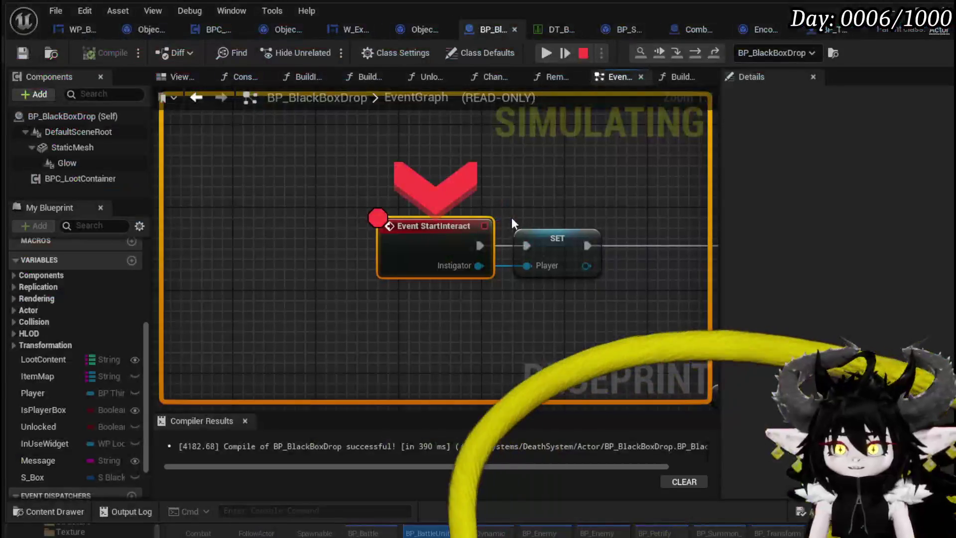
left_click(691, 52)
left_click(691, 53)
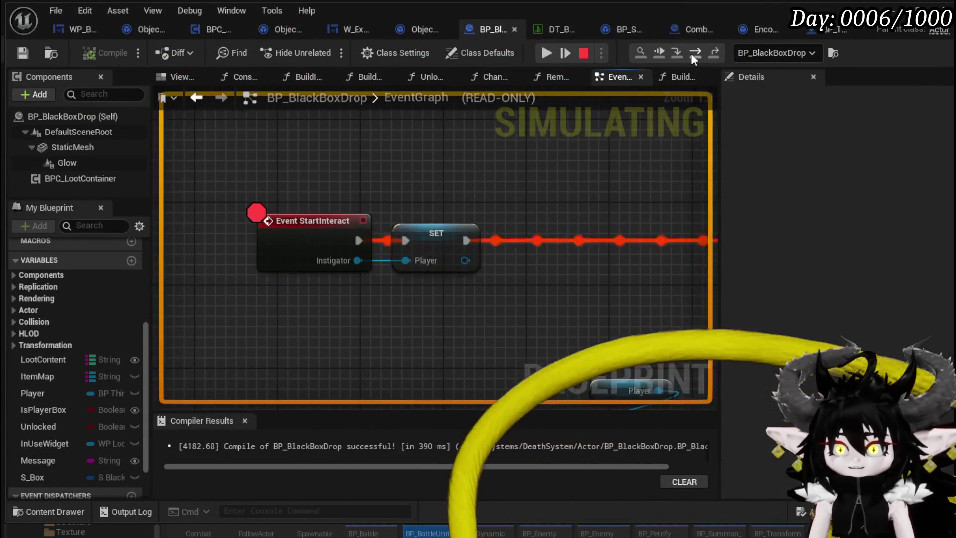
left_click(691, 53)
left_click(691, 53)
left_click(691, 53)
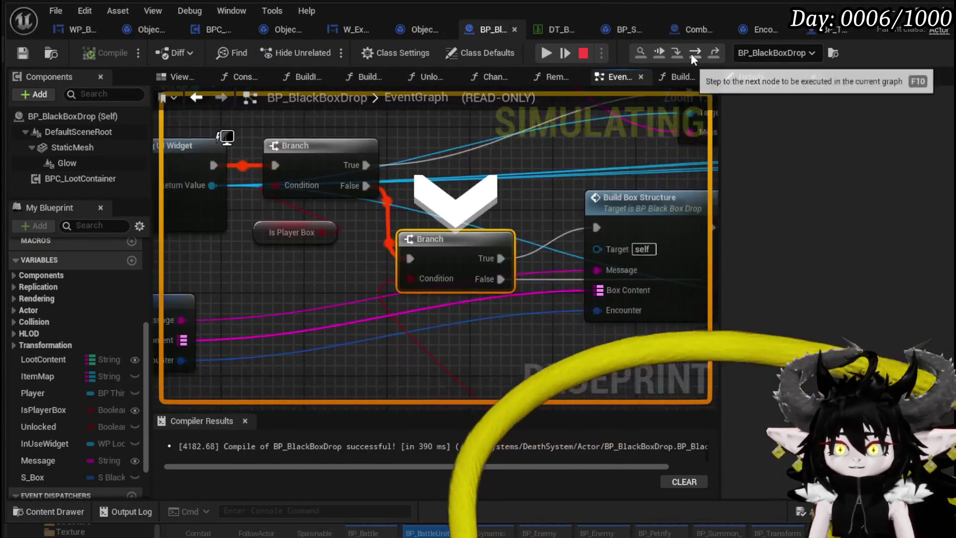
left_click(692, 53)
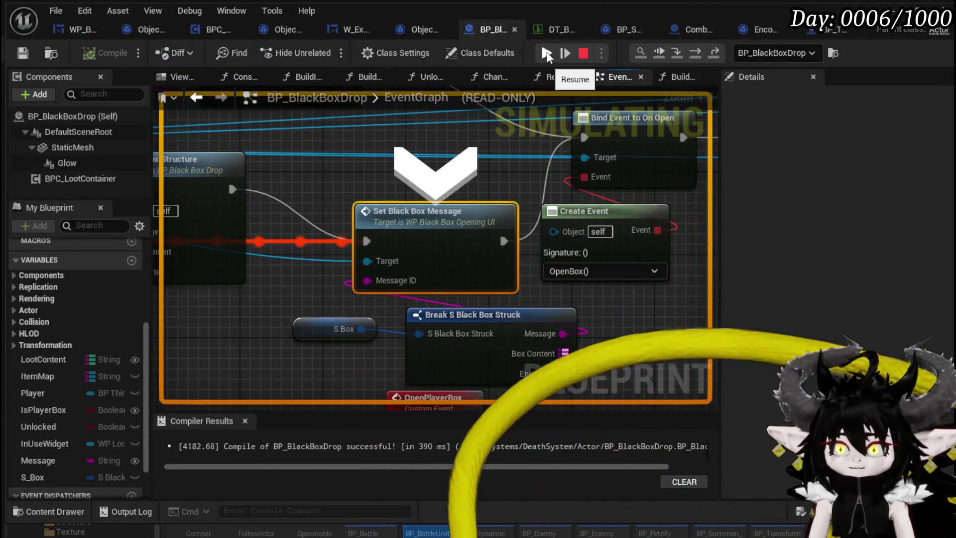
left_click(547, 53)
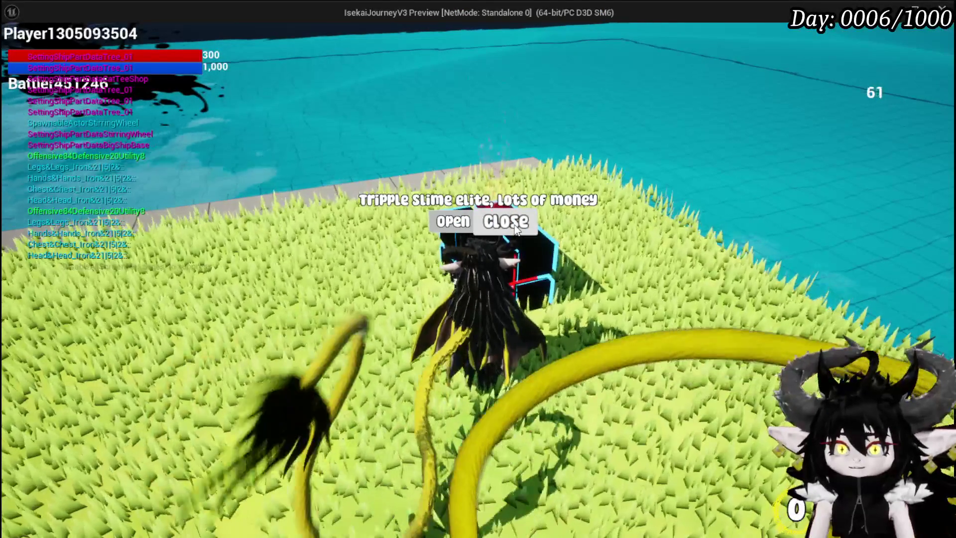
Step: Interact with the box again, resume past the breakpoint, close its prompt, and stop PIE
key("e")
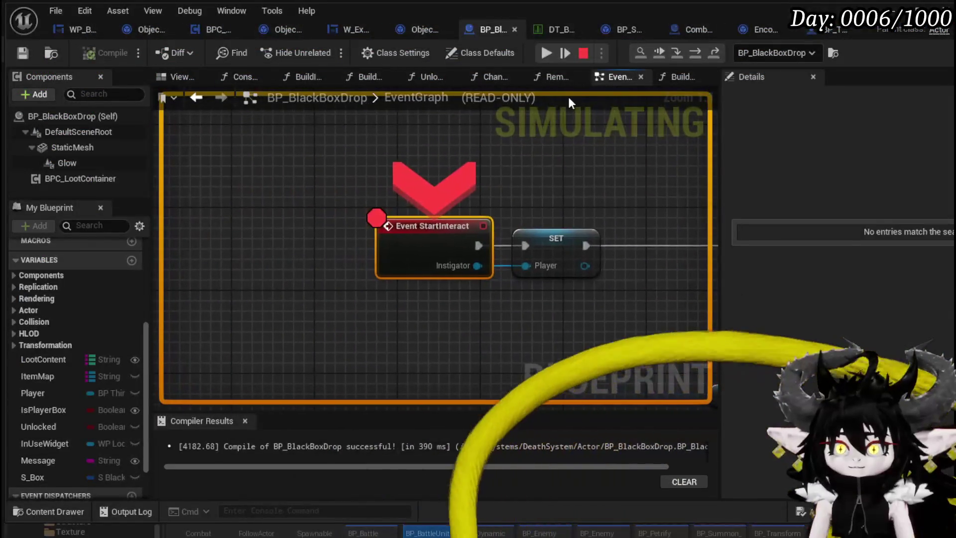
left_click(546, 53)
left_click(512, 215)
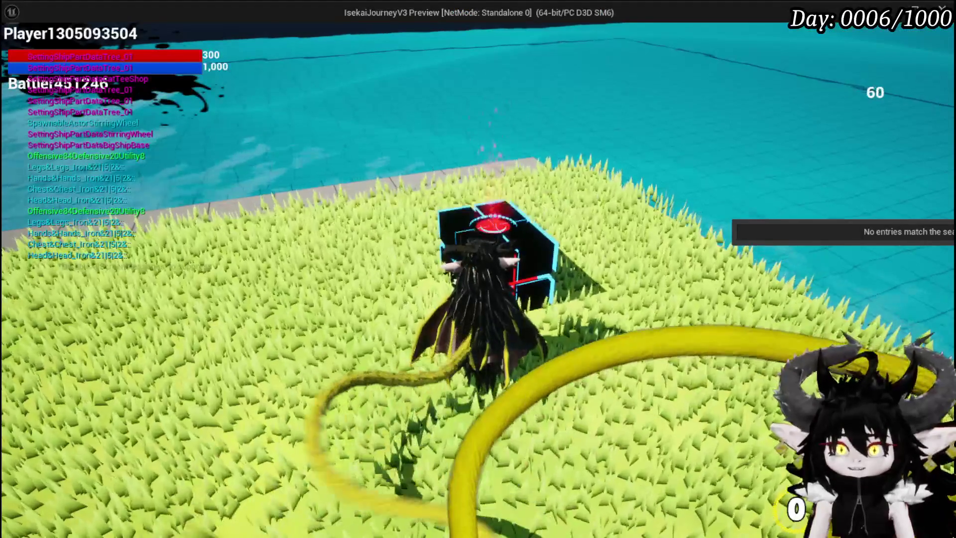
key("space")
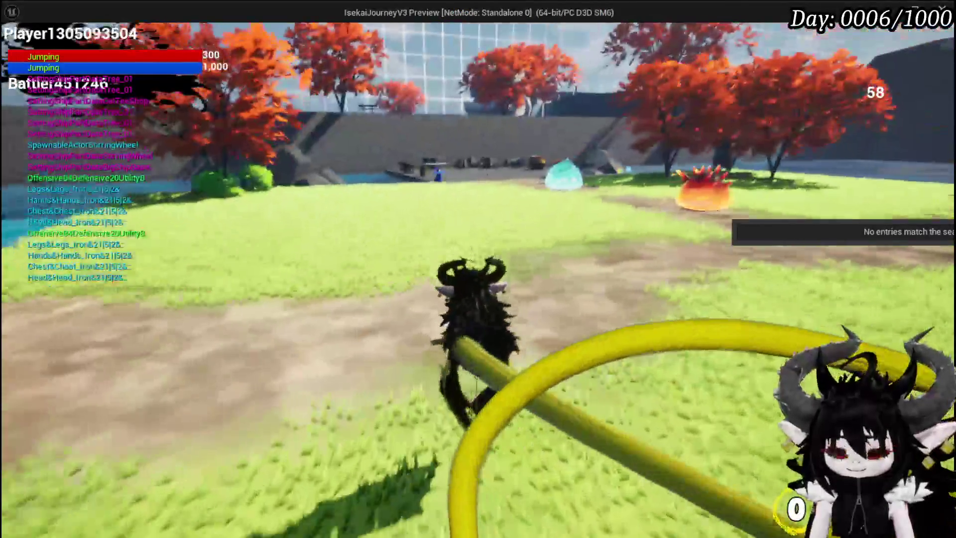
key("space")
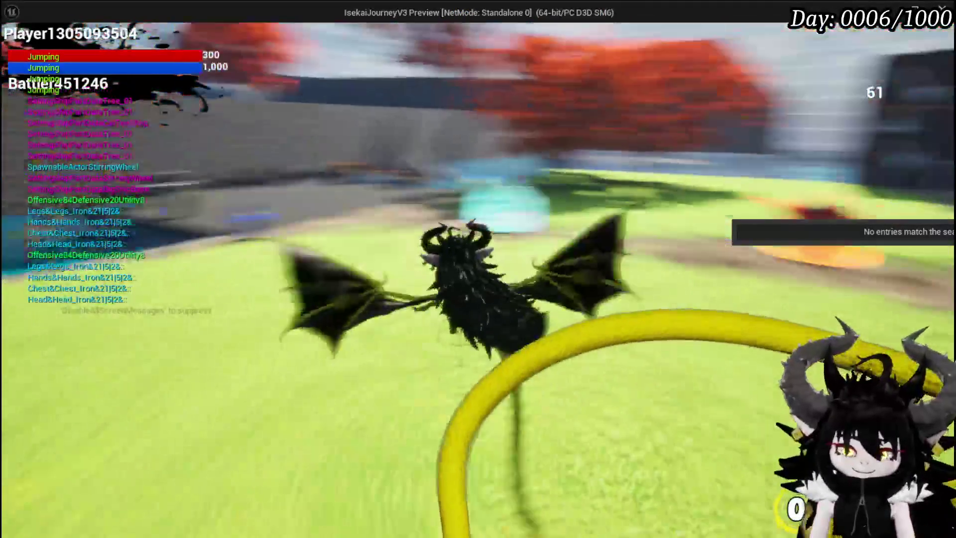
key("Escape")
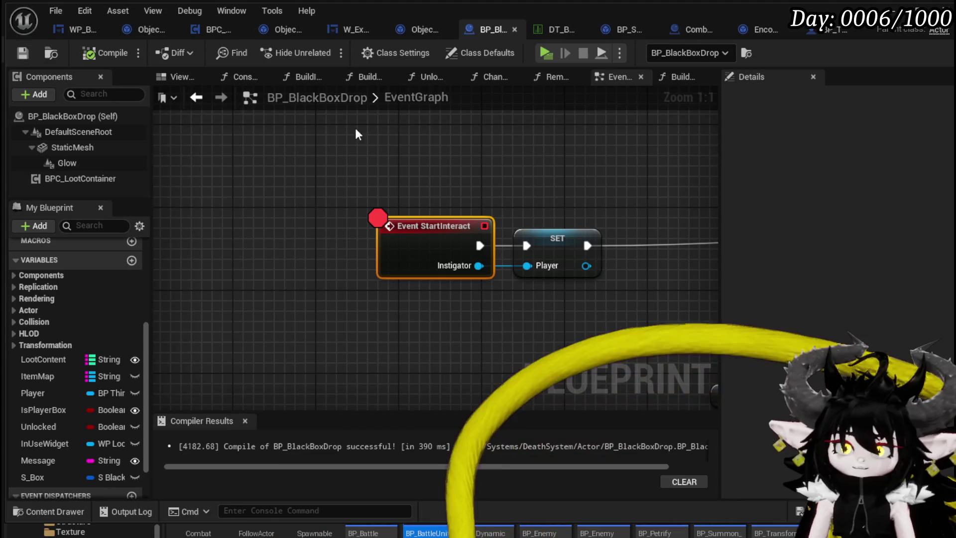
Step: Disable the breakpoint on the Event StartInteract node
scroll(440, 215, "down", 2)
left_click_drag(439, 218, 285, 204)
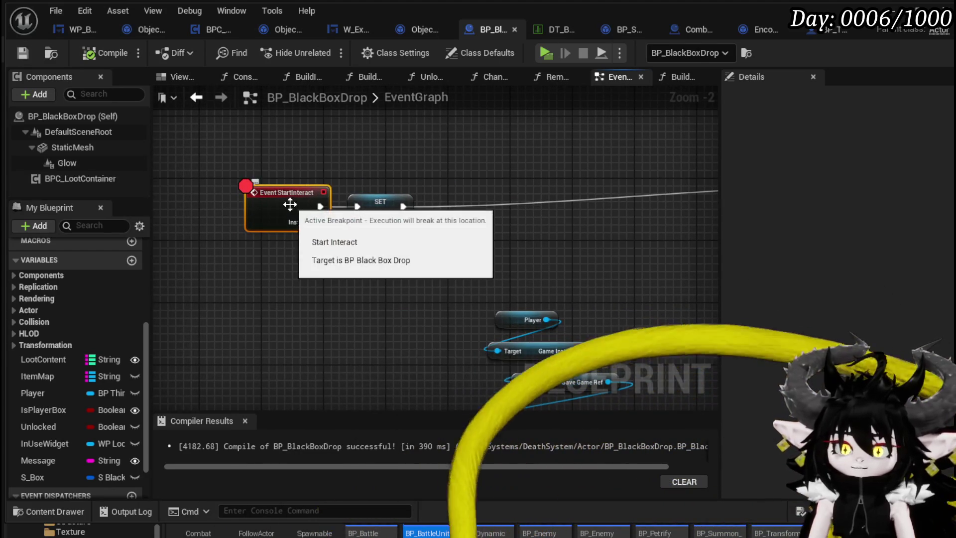
right_click(290, 204)
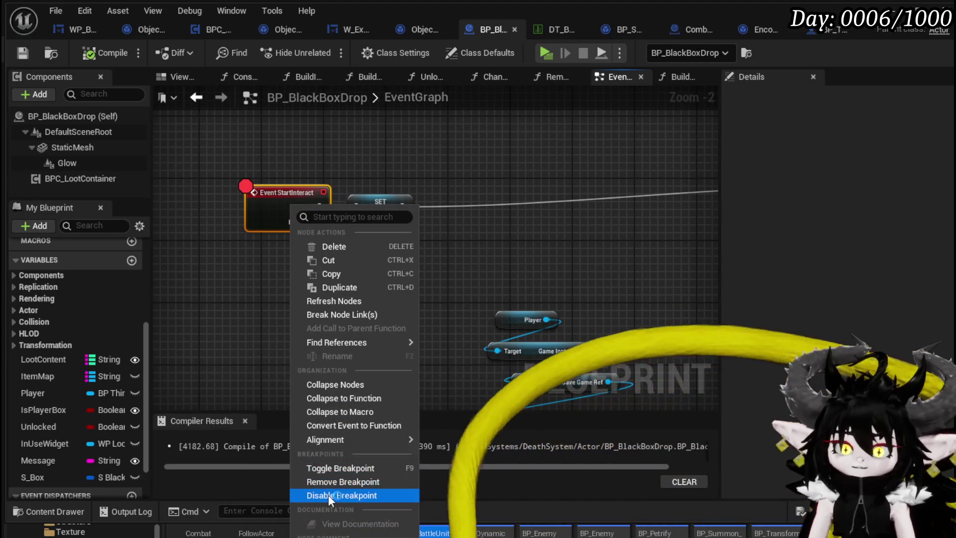
left_click(326, 496)
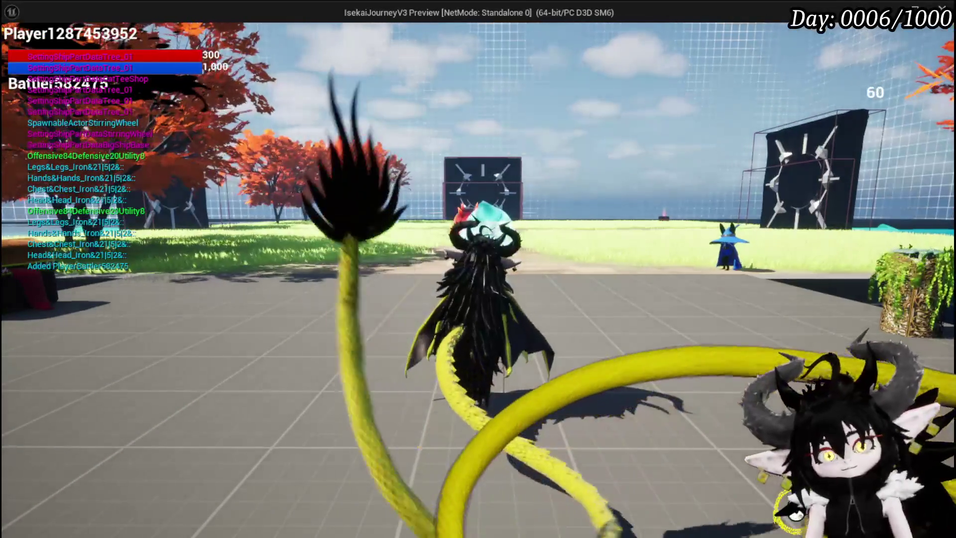
Step: Run and jump past the blue and red slimes, turning toward the black box
key("w")
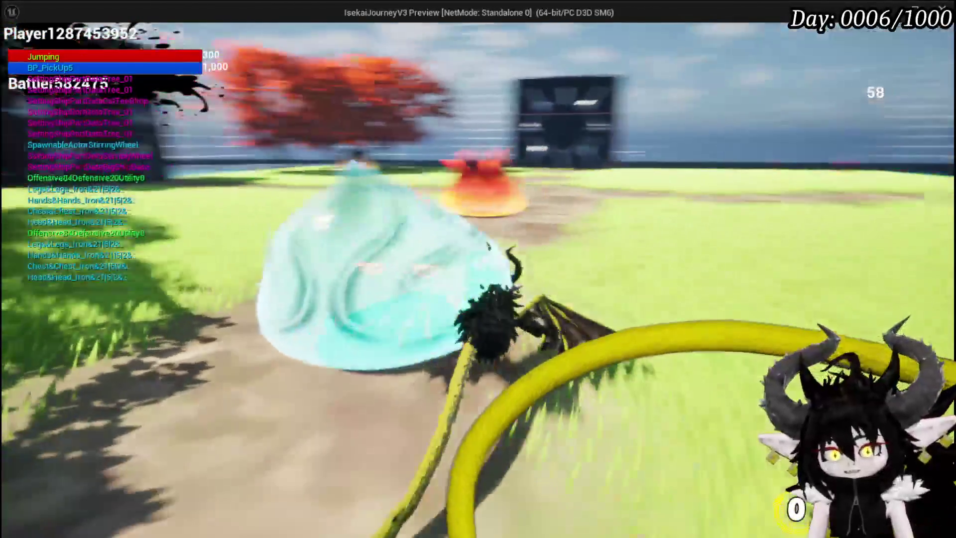
key("space")
key("space")
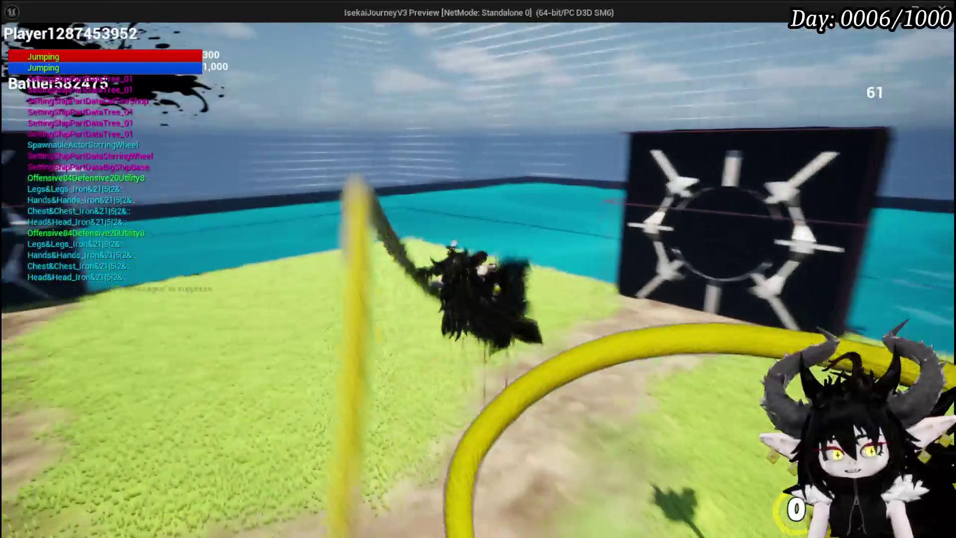
key("space")
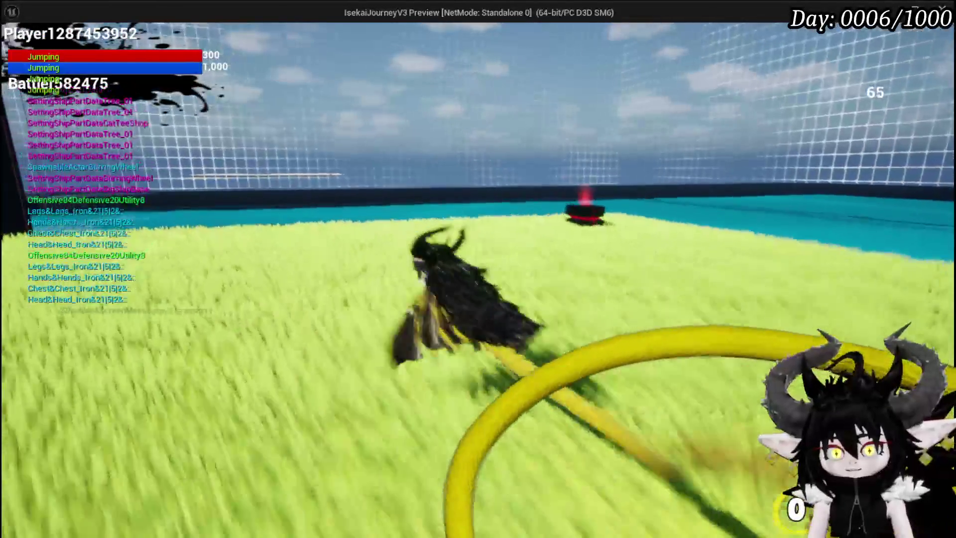
key("w")
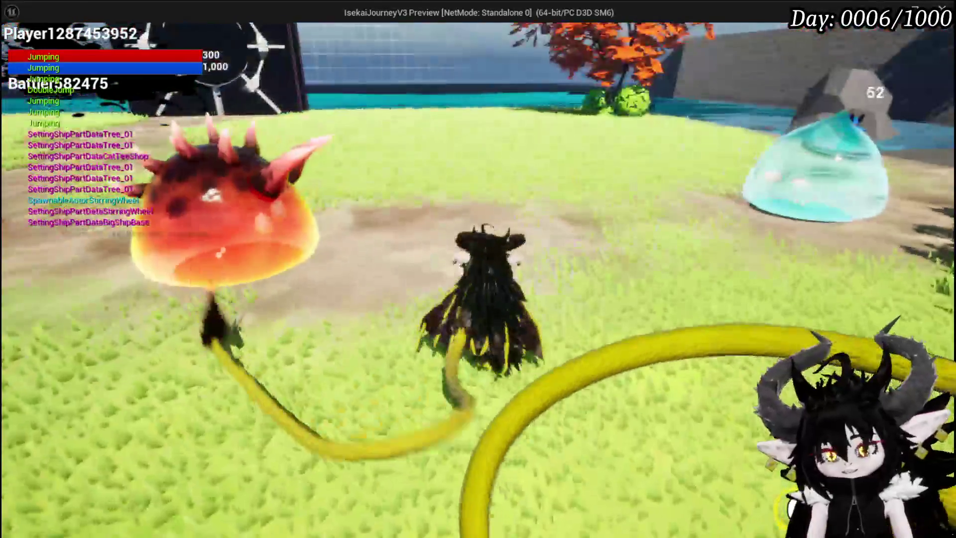
Step: Select Black Box from the in-game menu, then close the menu
key("Tab")
left_click(265, 43)
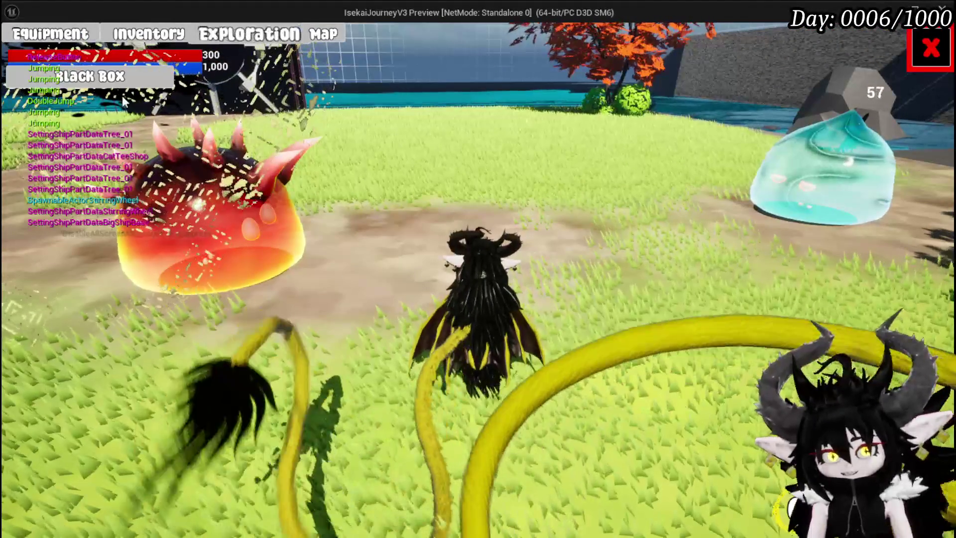
left_click(930, 48)
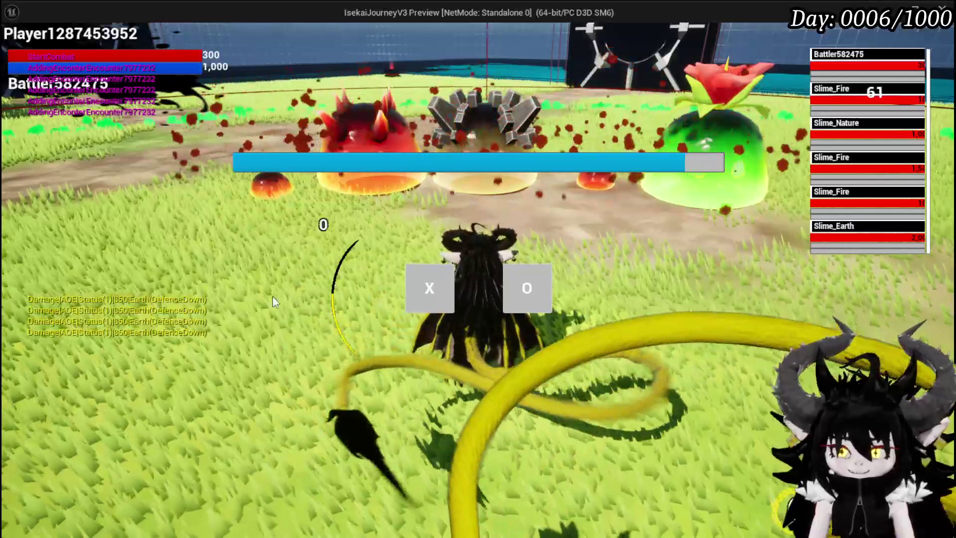
Step: Start the slime combat encounter, then exit play and save L_DungeonCreationTest
left_click(433, 279)
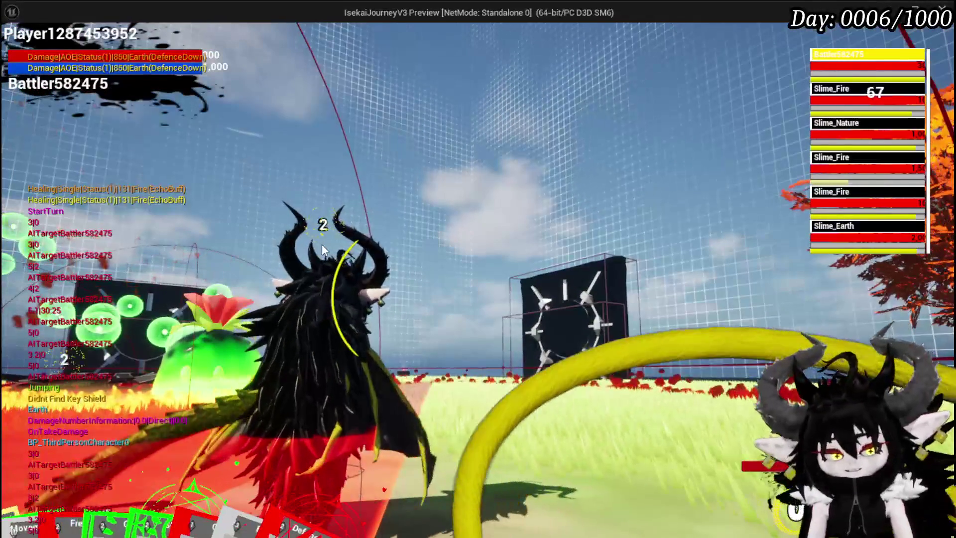
key("Escape")
left_click(19, 49)
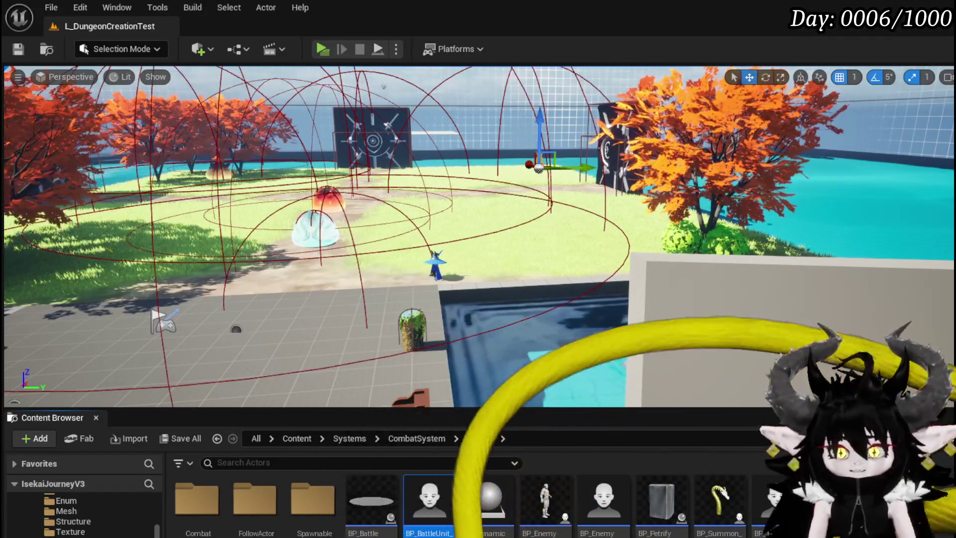
Step: Fly the viewport close to the slime under the orange trees and launch Play In Editor
mouse_move(291, 213)
left_mouse_down()
mouse_move(333, 227)
mouse_move(368, 219)
mouse_move(323, 239)
mouse_move(321, 219)
left_mouse_up()
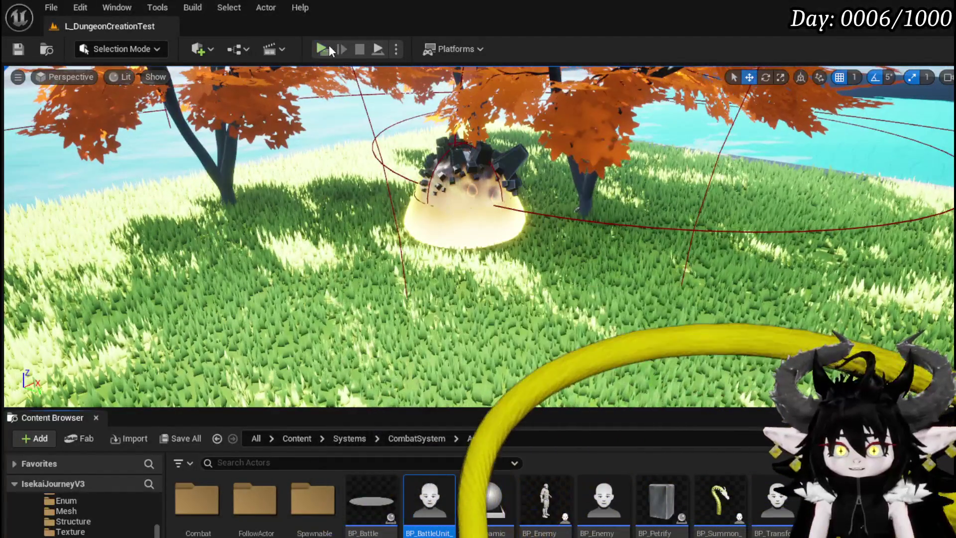
key("alt+p")
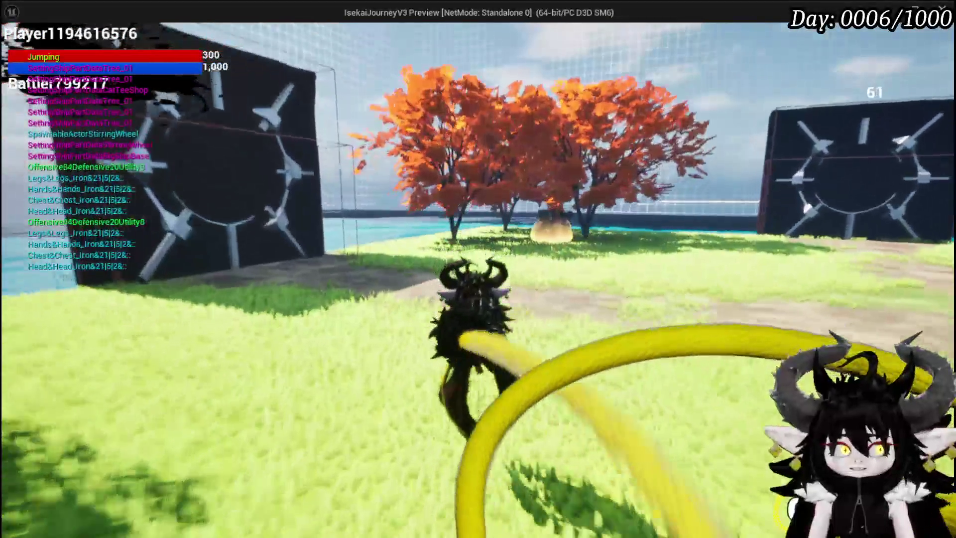
Step: Run, jump and glide toward the red trees, stone platform and portal, then exit play and save the modified packages
key("space")
key("space")
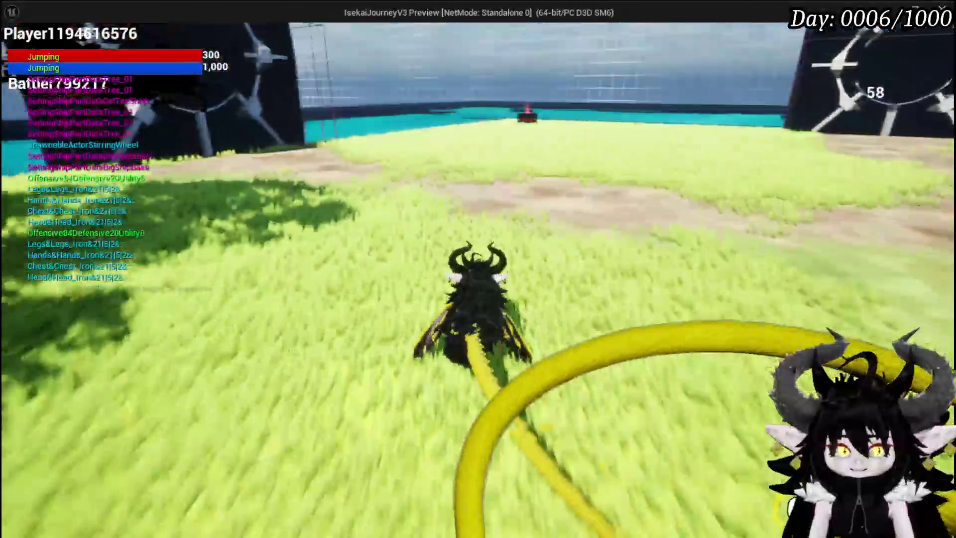
key("space")
key("space")
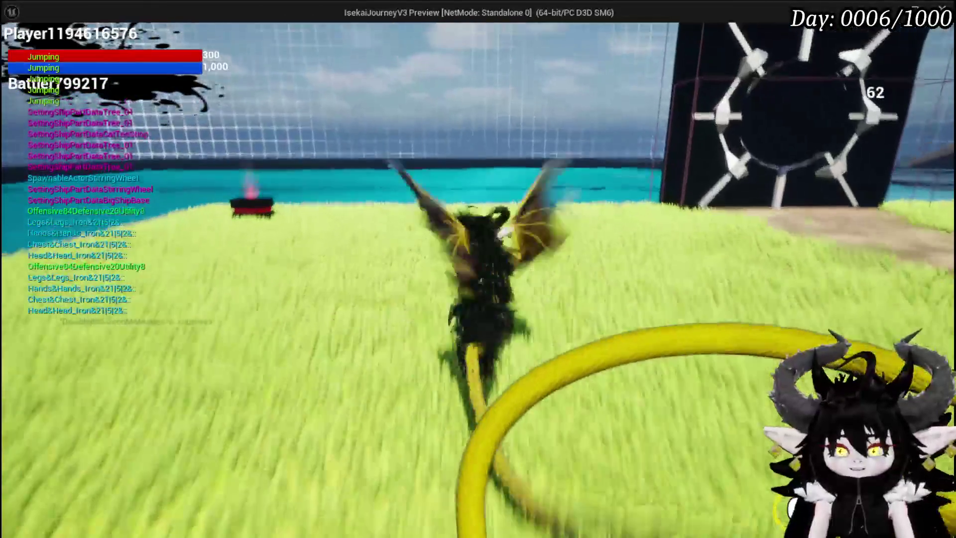
key("space")
key("space")
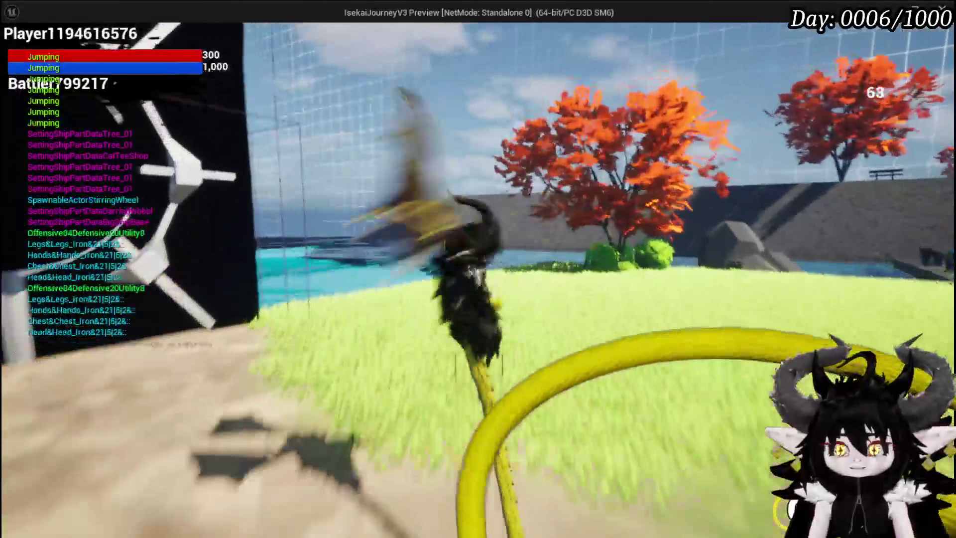
key("space")
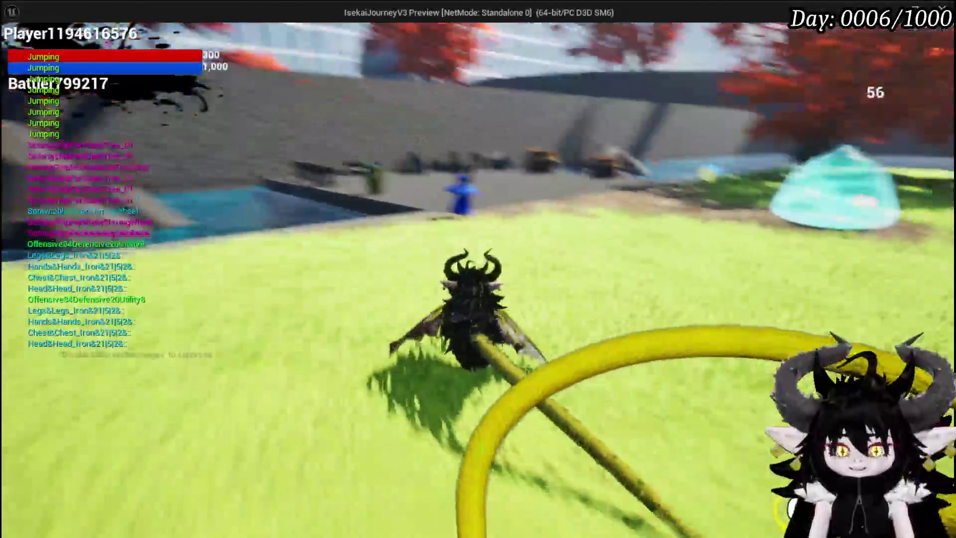
key("w")
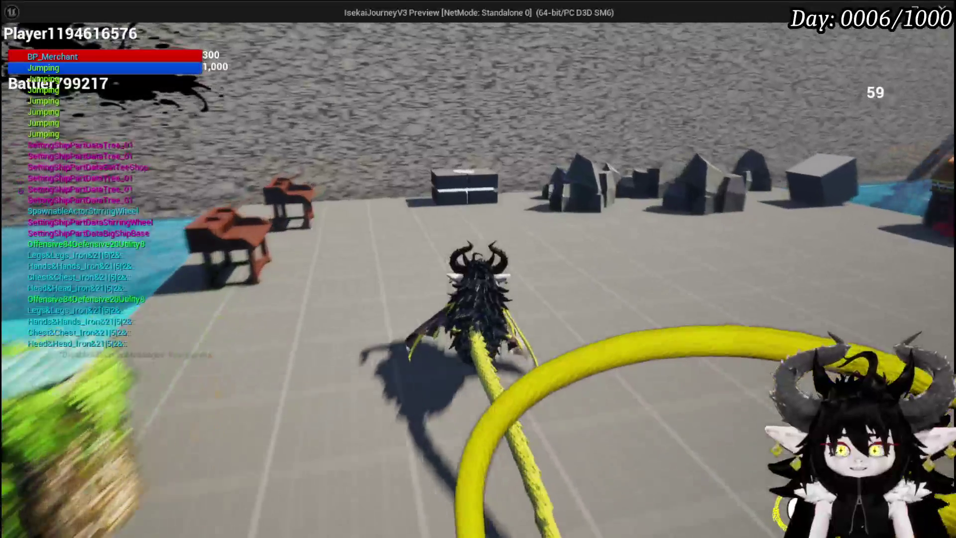
key("space")
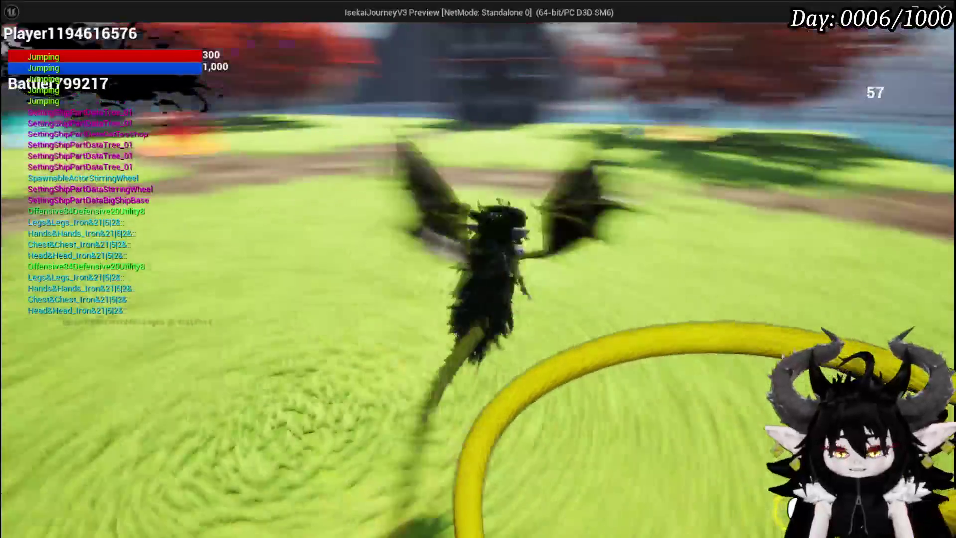
key("space")
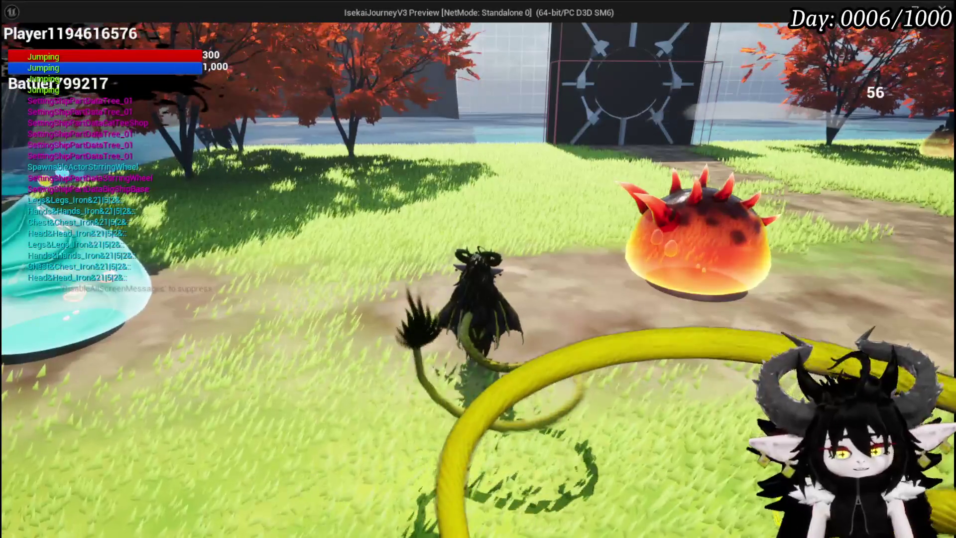
key("Escape")
left_click(22, 48)
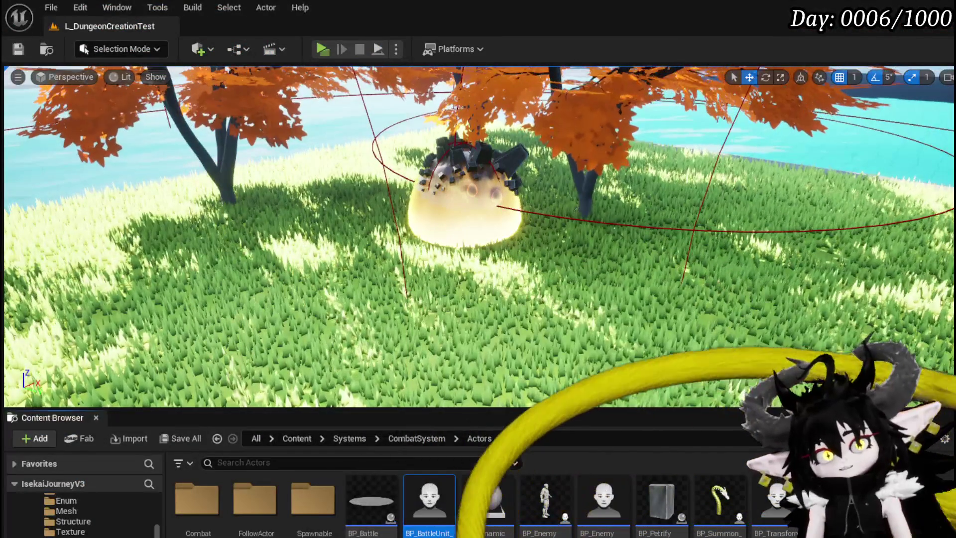